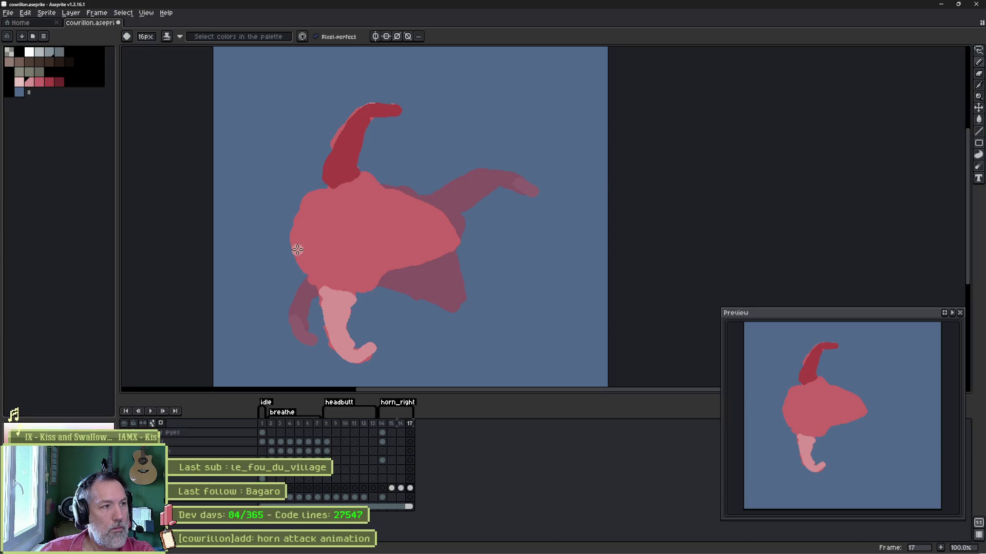
Repaint the tail top in body pink on frame 17, undo a trial head move, show frame 14.
{"action": "mouse_move", "coordinate": [326, 293]}
{"action": "left_mouse_down"}
{"action": "mouse_move", "coordinate": [350, 300]}
{"action": "mouse_move", "coordinate": [333, 317]}
{"action": "mouse_move", "coordinate": [325, 295]}
{"action": "left_mouse_up"}
{"action": "key", "text": "Return"}
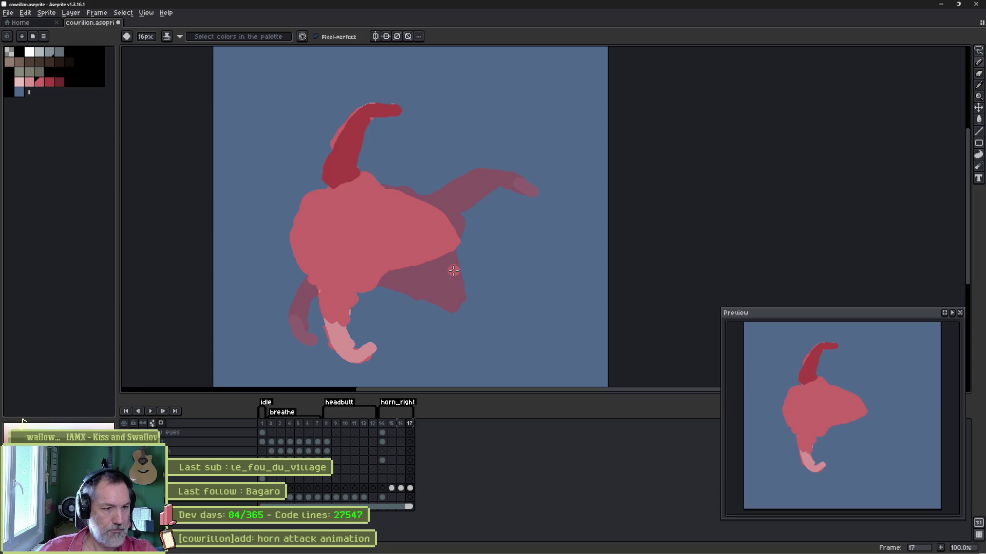
{"action": "key", "text": "v"}
{"action": "left_click_drag", "start_coordinate": [407, 248], "coordinate": [556, 256]}
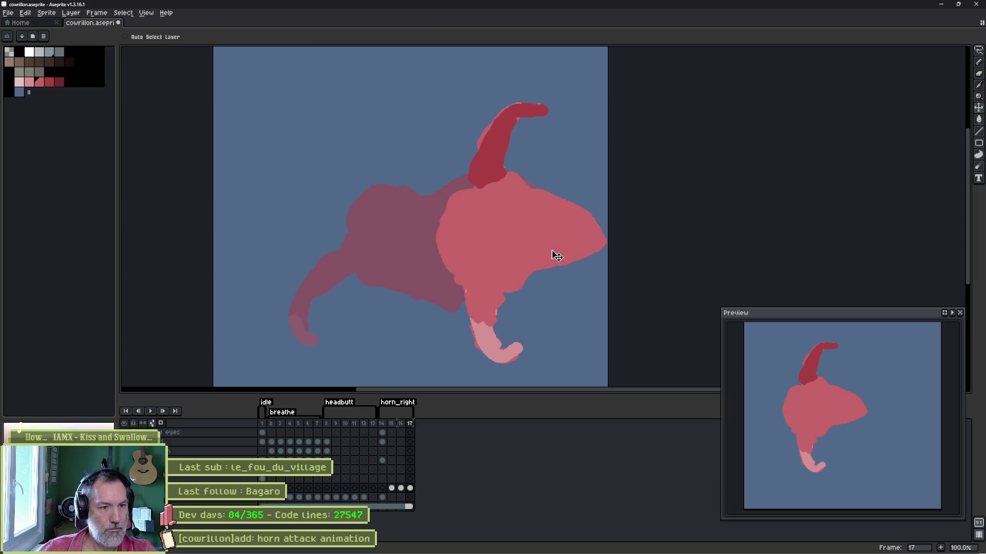
{"action": "key", "text": "ctrl"}
{"action": "key", "text": "ctrl+z"}
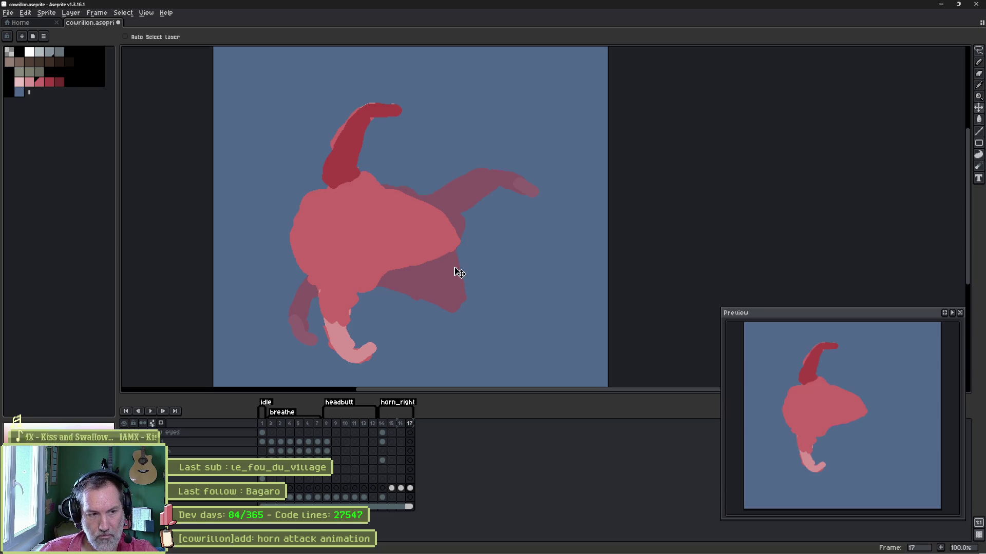
{"action": "left_click", "coordinate": [383, 423]}
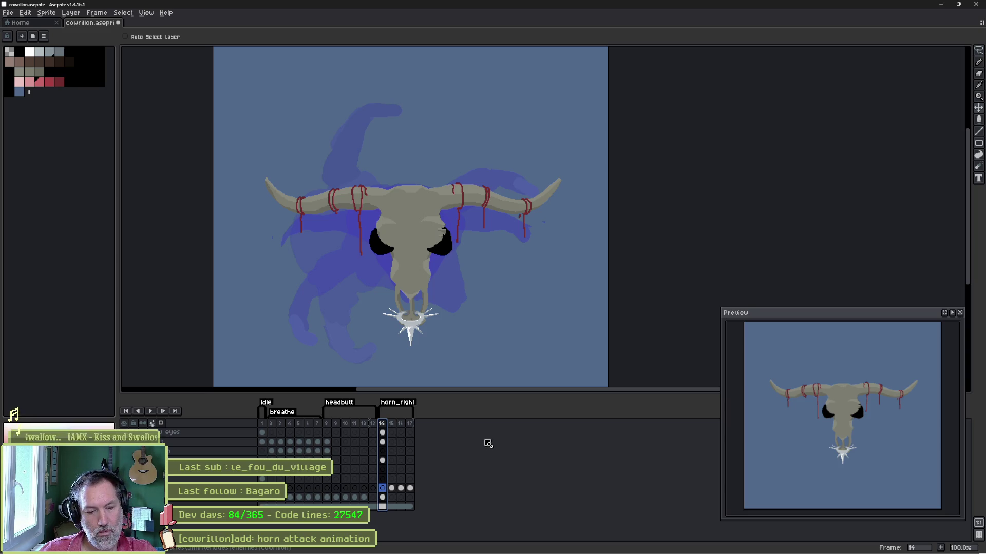
Confirm the horn_right tag runs from frame 14 to 17, then switch to the Godot editor.
{"action": "double_click", "coordinate": [407, 409]}
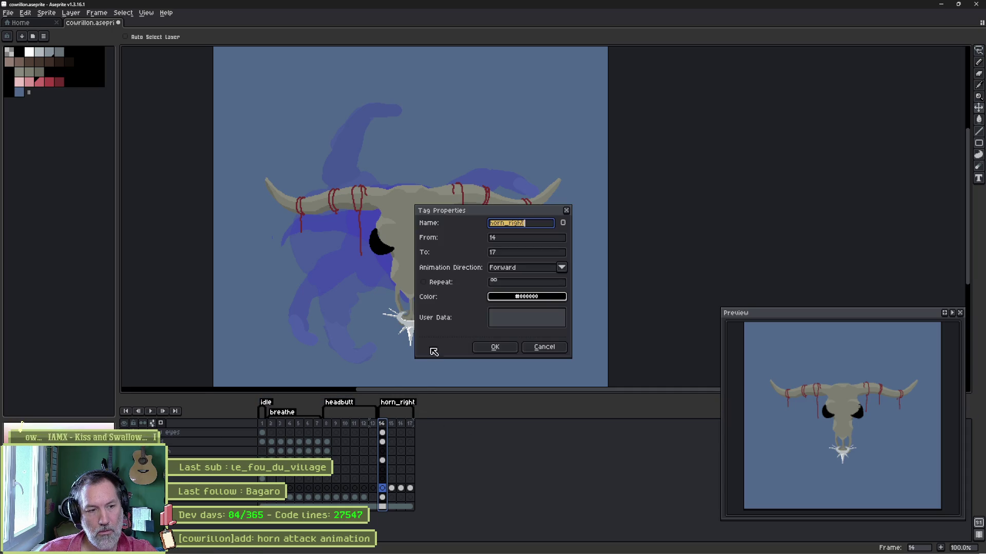
{"action": "left_click", "coordinate": [495, 347]}
{"action": "key", "text": "alt+Tab"}
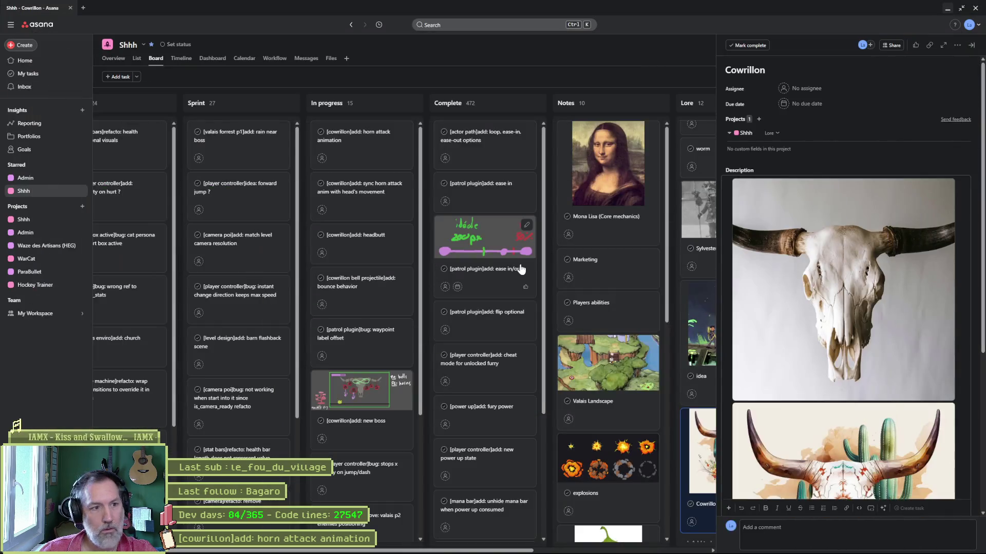
{"action": "key", "text": "alt+Tab"}
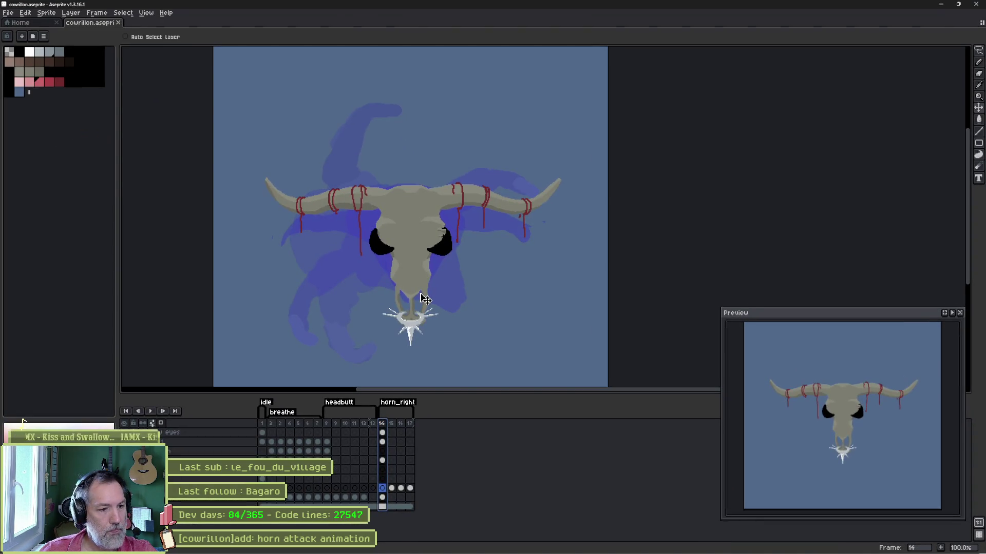
{"action": "key", "text": "alt+Tab"}
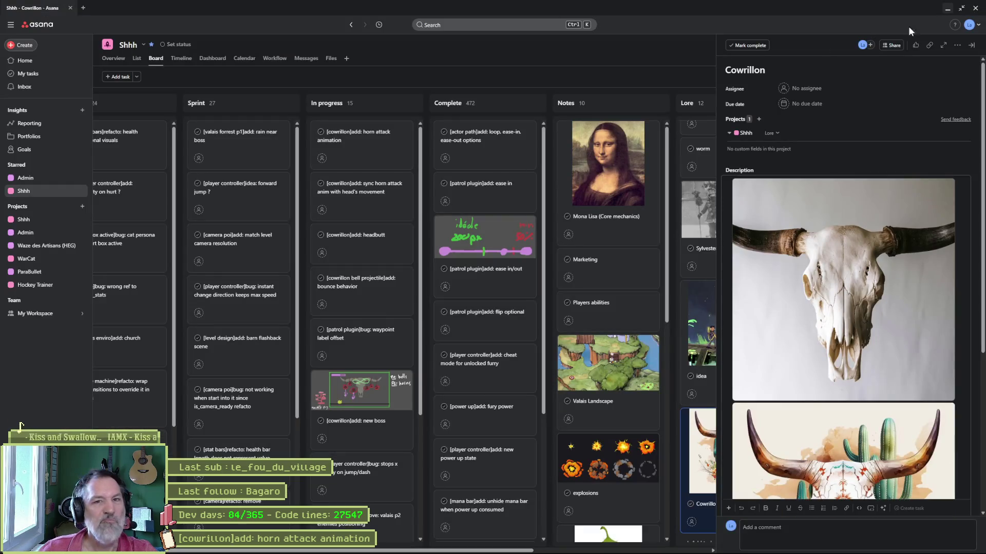
{"action": "key", "text": "alt+Tab"}
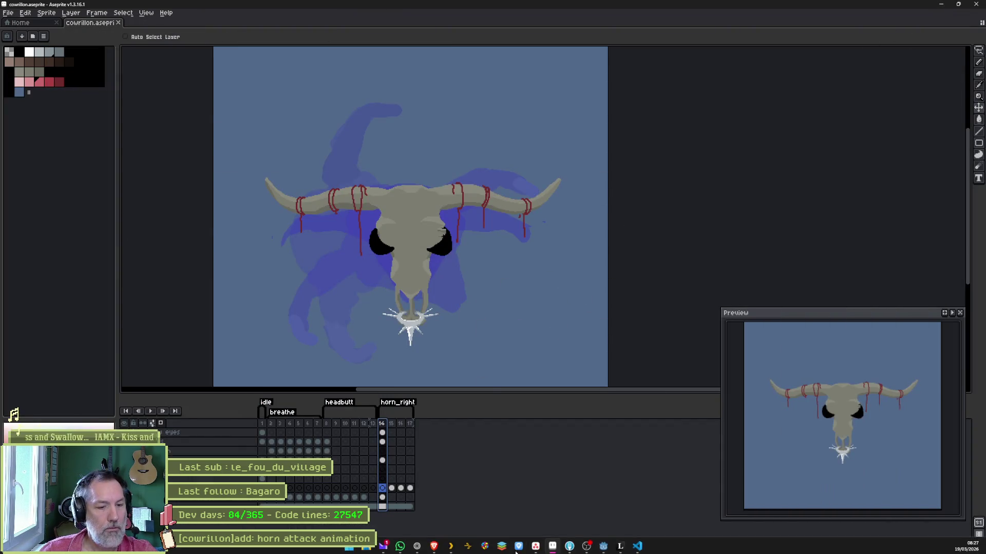
{"action": "left_click", "coordinate": [604, 547]}
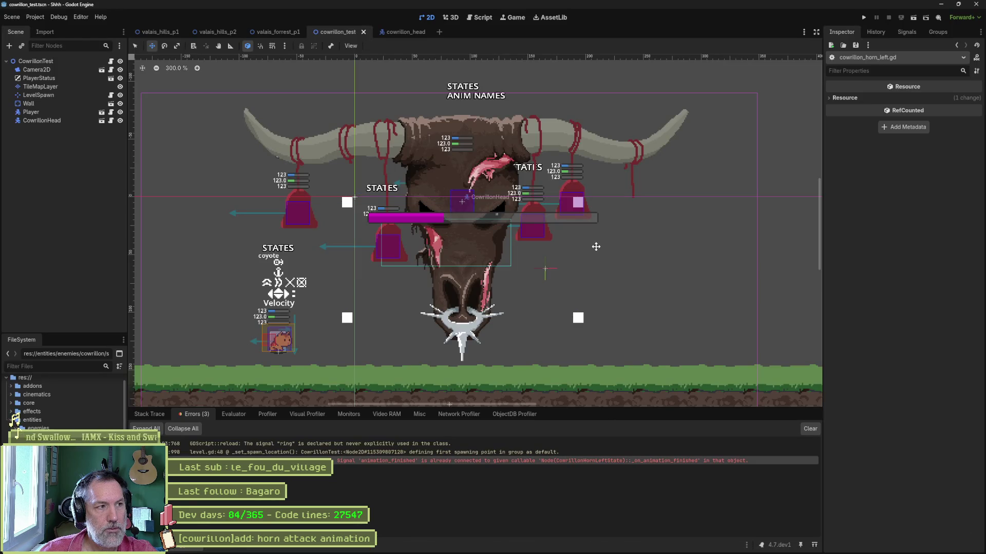
Re-import the Aseprite animations into the cowrillon_head Sprite2D and select the HornLeft state node.
{"action": "left_click", "coordinate": [411, 33]}
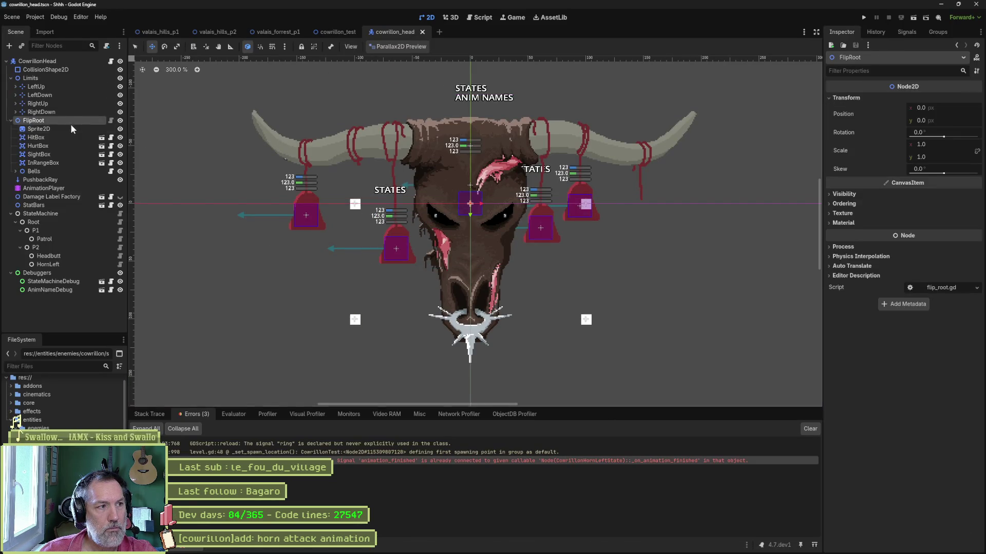
{"action": "left_click", "coordinate": [473, 192]}
{"action": "scroll", "coordinate": [919, 462], "scroll_direction": "down", "scroll_amount": 5}
{"action": "left_click", "coordinate": [924, 544]}
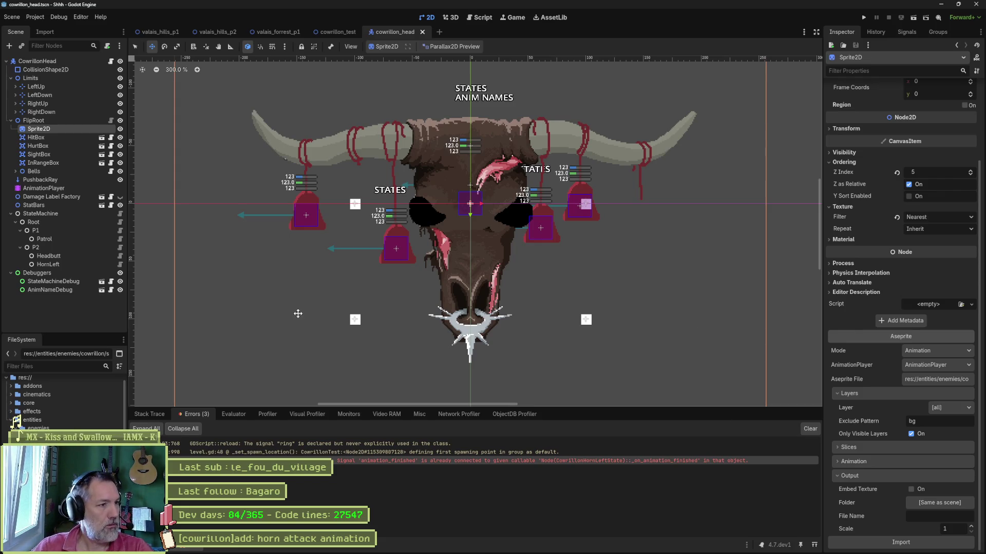
{"action": "left_click", "coordinate": [59, 263]}
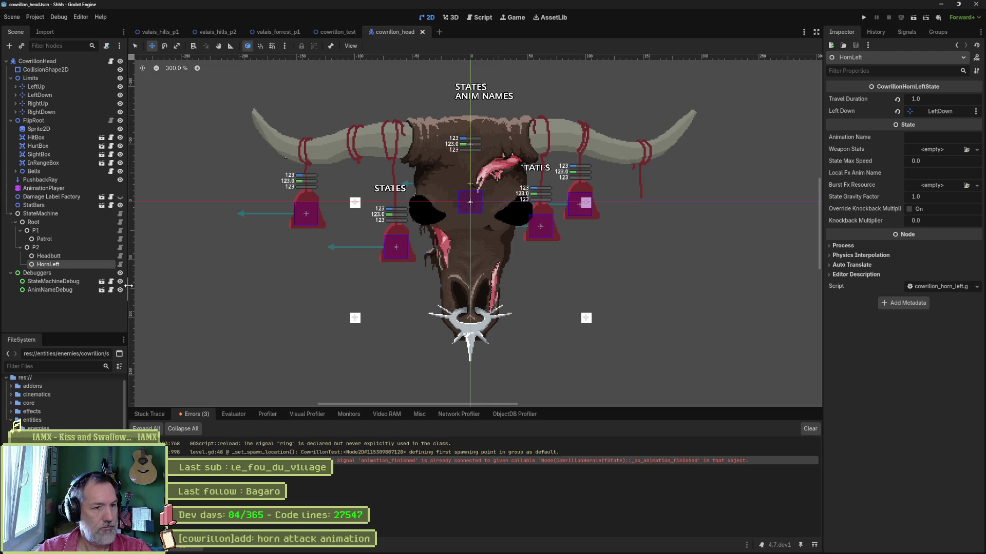
Rename the HornLeft state node to HornRight and save the scene.
{"action": "key", "text": "F2"}
{"action": "type", "text": "Horn"}
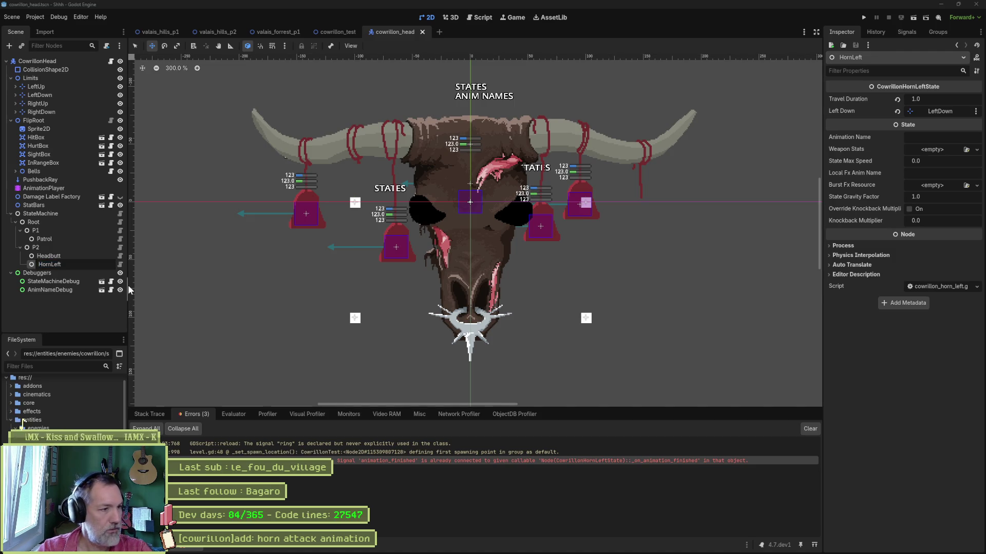
{"action": "type", "text": "Right"}
{"action": "key", "text": "Return"}
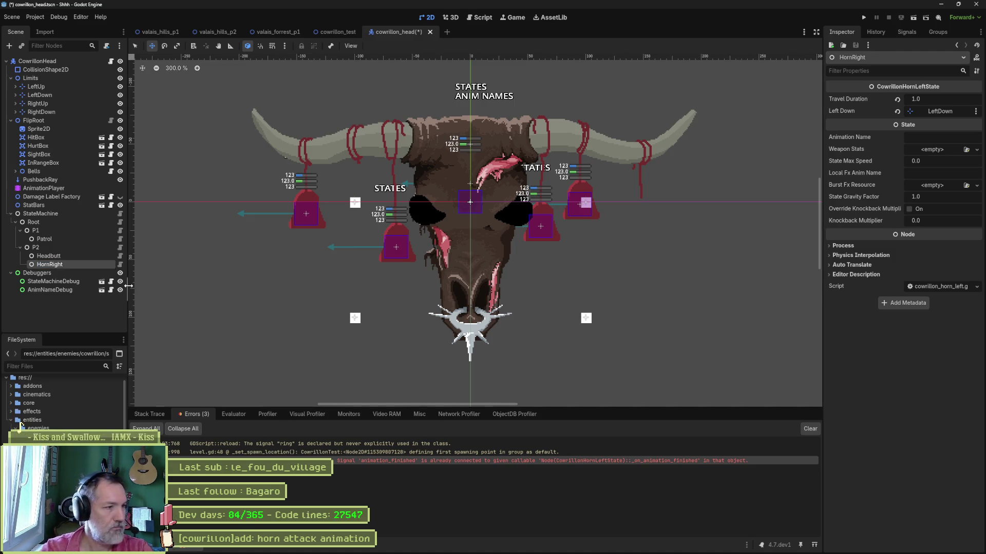
{"action": "key", "text": "ctrl+F3"}
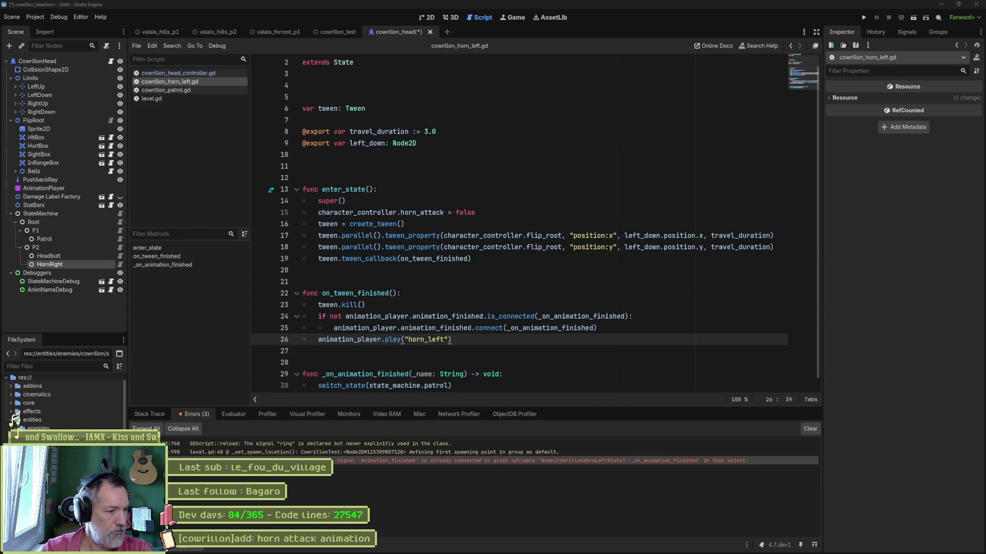
{"action": "key", "text": "ctrl+s"}
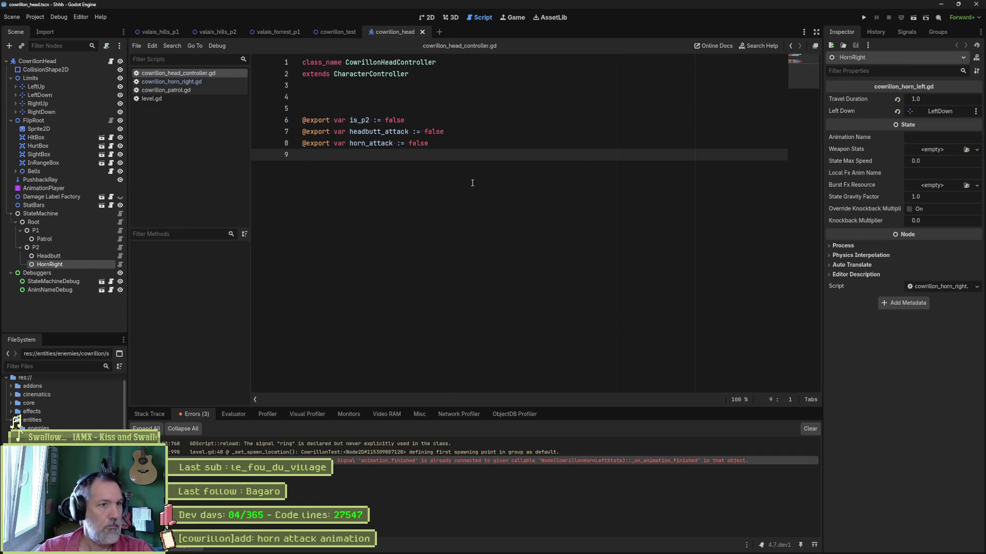
Change class_name in cowrillon_horn_right.gd to CowrillonHornRightState and save the script.
{"action": "left_click", "coordinate": [171, 82]}
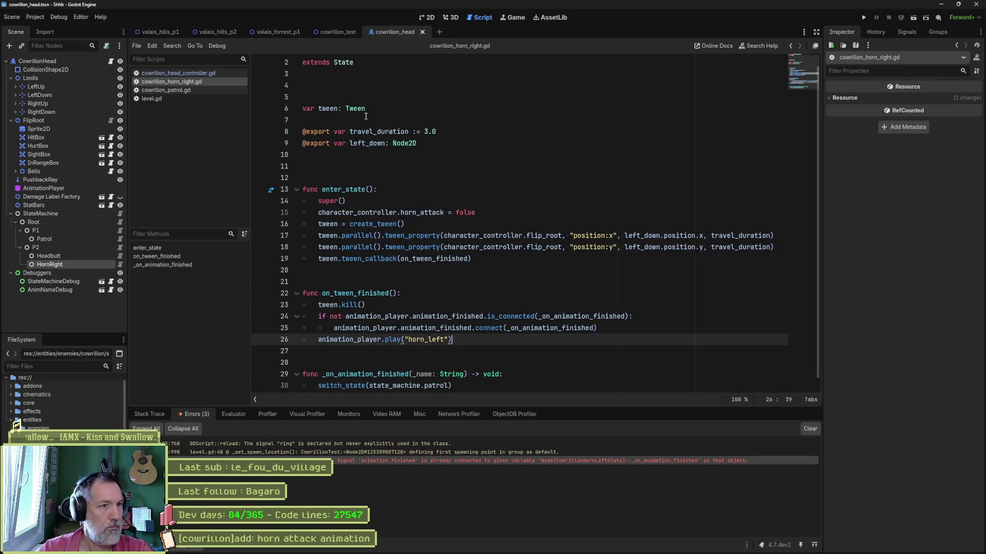
{"action": "left_click_drag", "start_coordinate": [414, 62], "coordinate": [397, 62]}
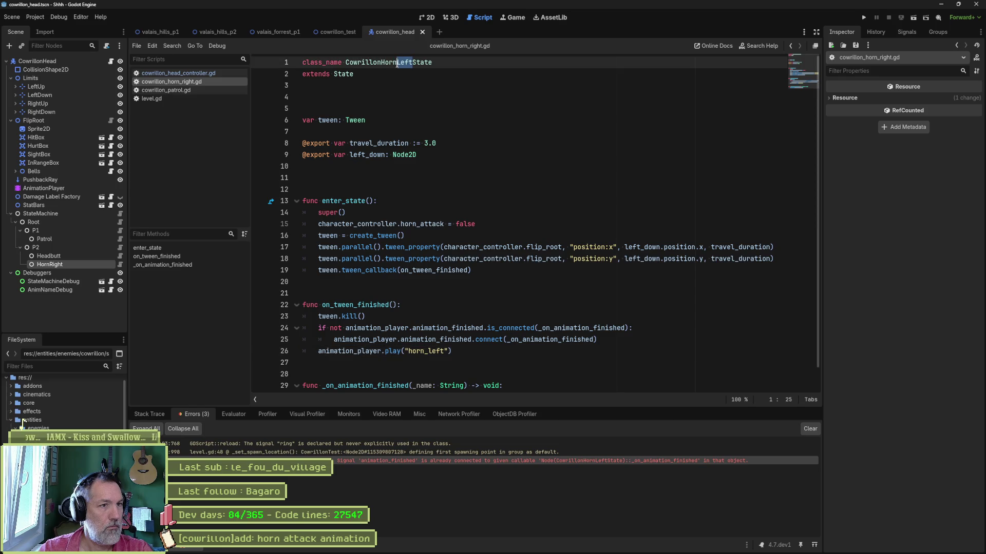
{"action": "type", "text": "Righ"}
{"action": "key", "text": "ctrl+s"}
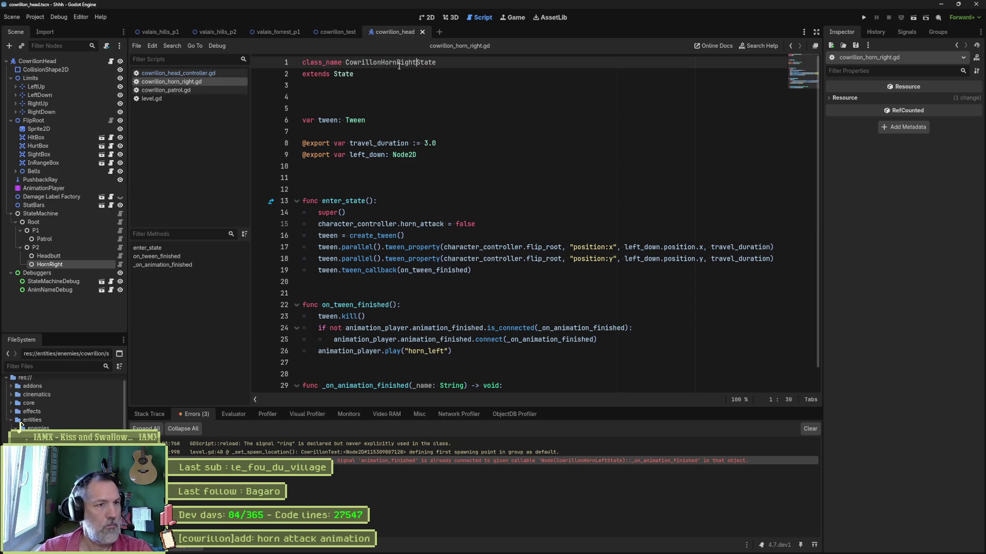
{"action": "left_click", "coordinate": [120, 214]}
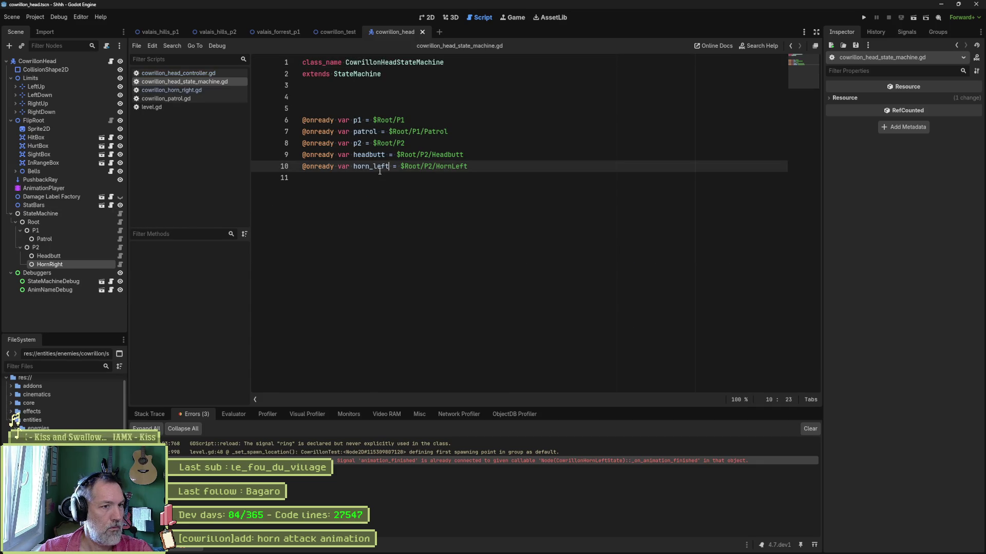
In the state machine script, rename horn_left to horn_right for $Root/P2/HornRight and save.
{"action": "key", "text": "BackSpace"}
{"action": "key", "text": "BackSpace"}
{"action": "key", "text": "BackSpace"}
{"action": "type", "text": "right"}
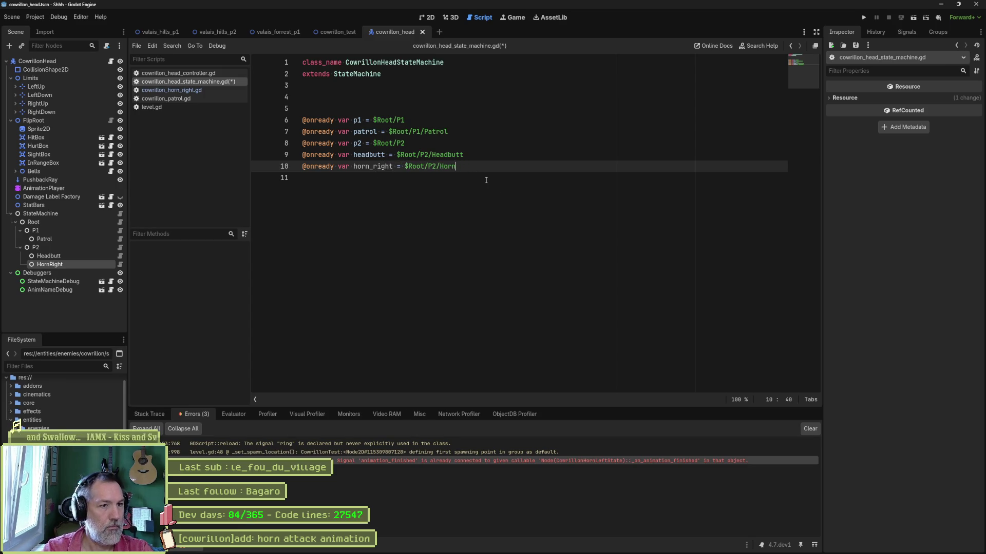
{"action": "type", "text": "t"}
{"action": "key", "text": "Left"}
{"action": "key", "text": "BackSpace"}
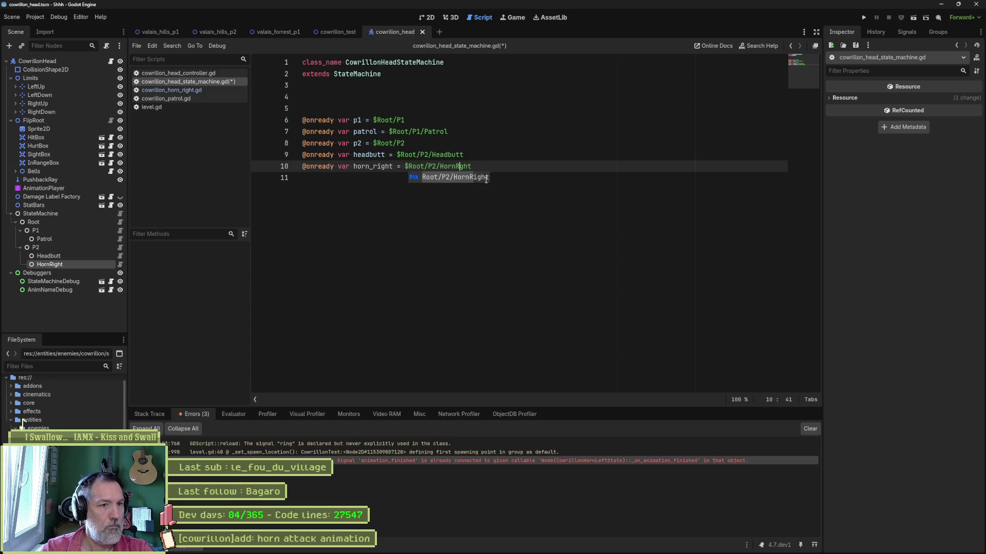
{"action": "type", "text": "i"}
{"action": "key", "text": "ctrl+s"}
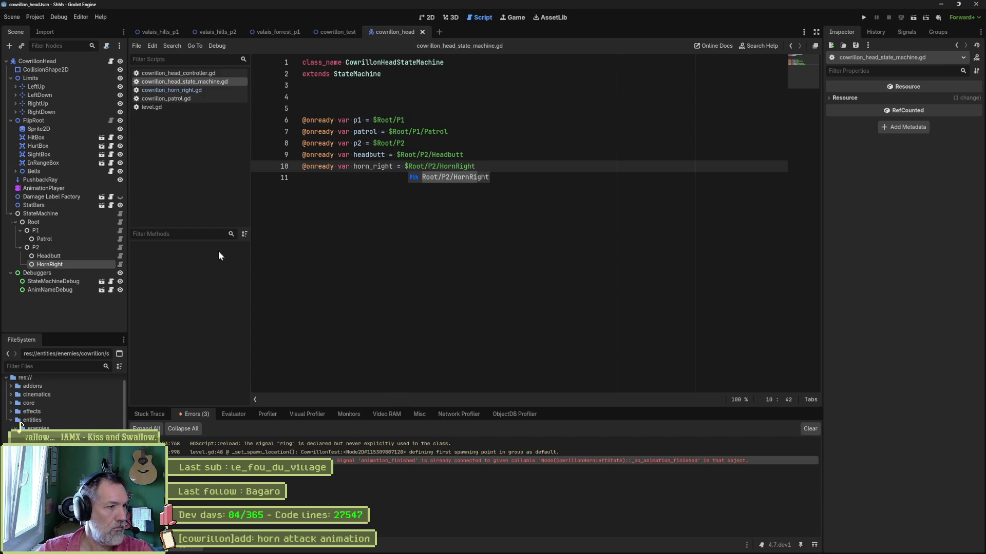
Switch the patrol script's horn attack transition to horn_right, save, and clear the error log.
{"action": "left_click", "coordinate": [120, 238]}
{"action": "scroll", "coordinate": [536, 303], "scroll_direction": "down", "scroll_amount": 2}
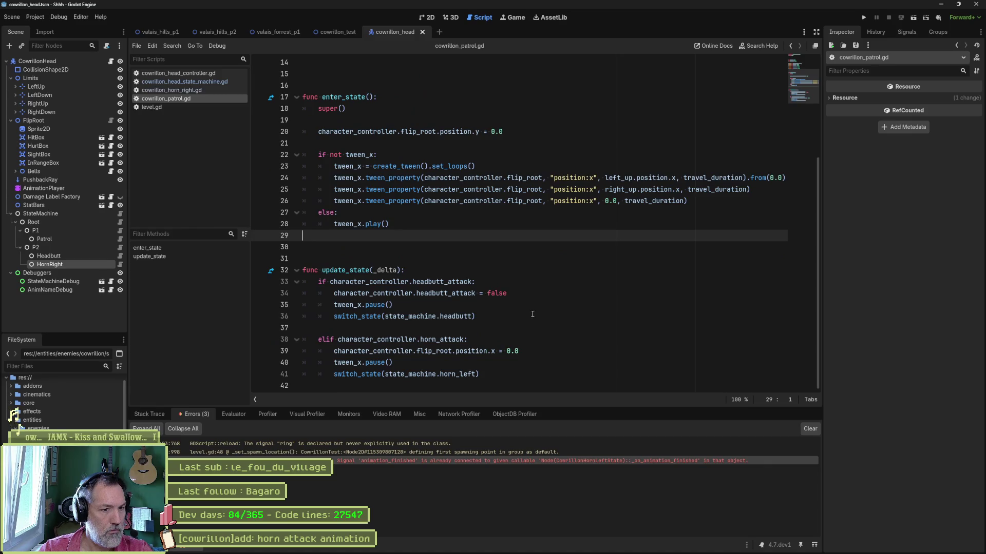
{"action": "left_click", "coordinate": [473, 375]}
{"action": "key", "text": "BackSpace"}
{"action": "key", "text": "BackSpace"}
{"action": "key", "text": "BackSpace"}
{"action": "type", "text": "right"}
{"action": "key", "text": "ctrl+s"}
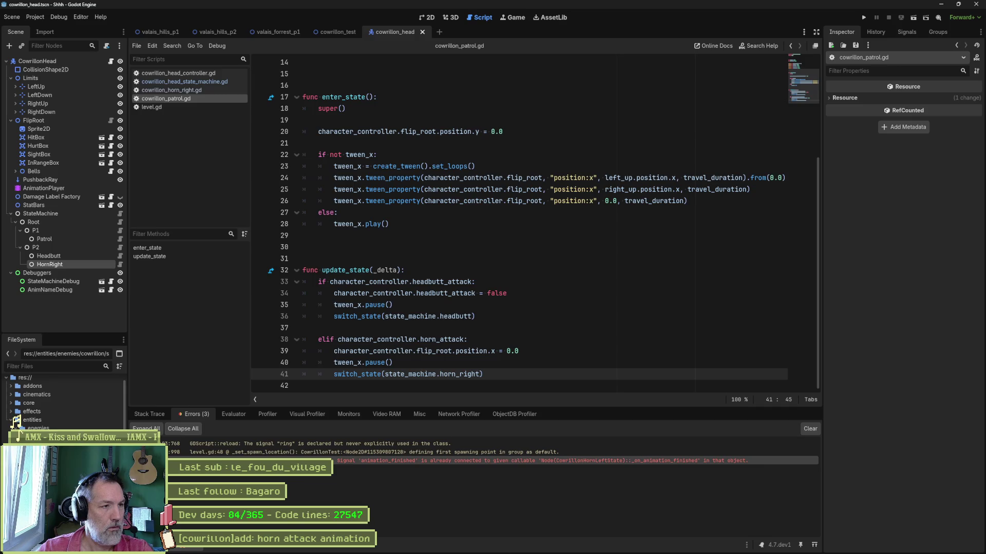
{"action": "left_click", "coordinate": [811, 428]}
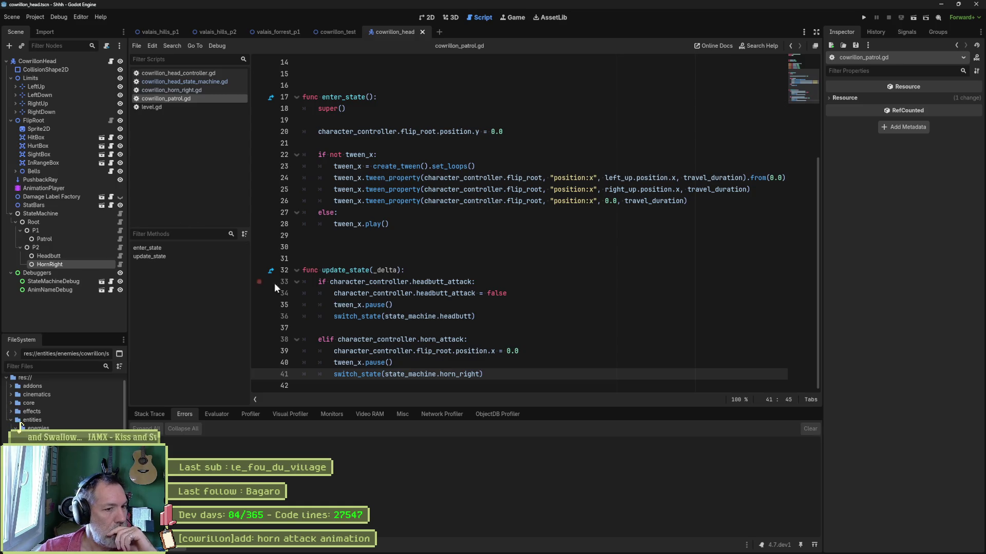
Set the HornRight state's Animation Name to horn_right.
{"action": "left_click", "coordinate": [85, 265]}
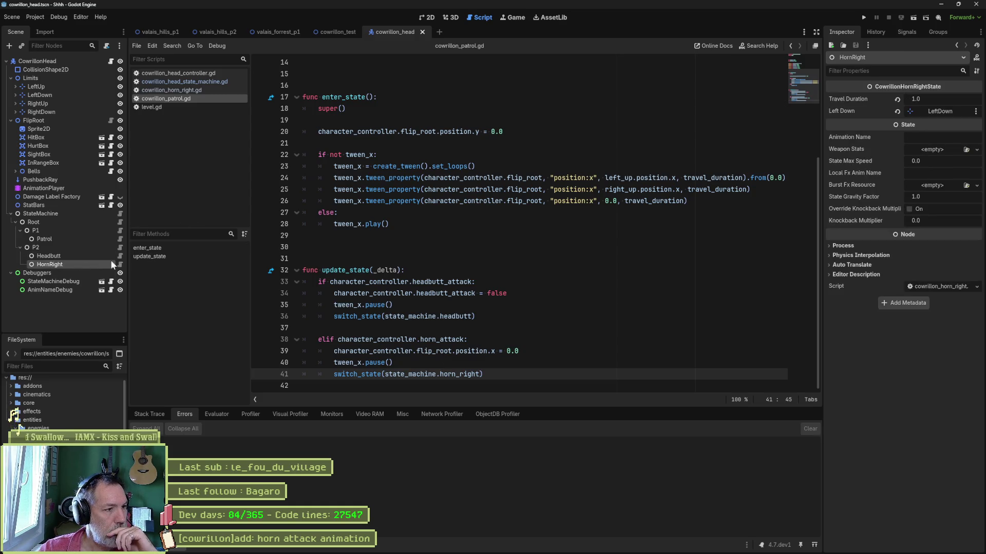
{"action": "left_click", "coordinate": [916, 137]}
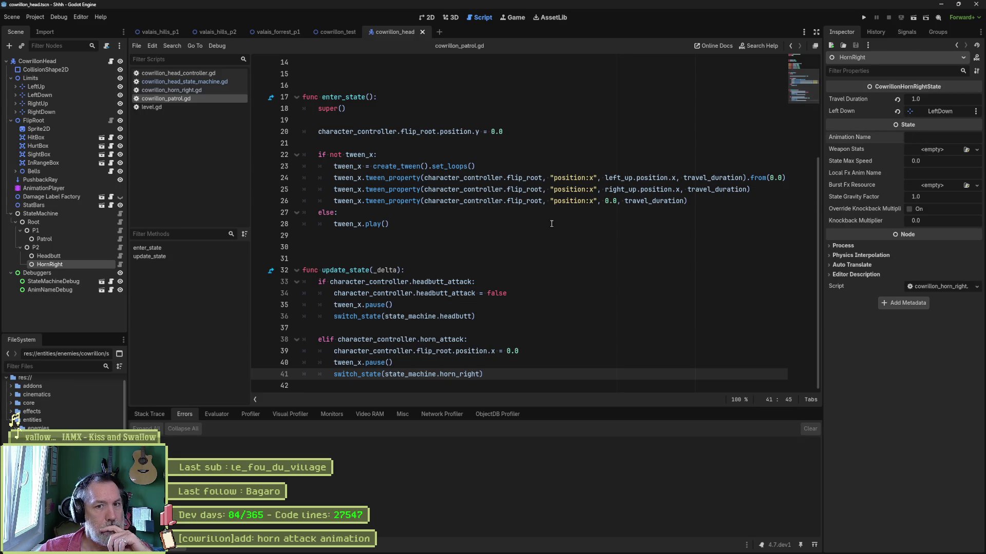
{"action": "mouse_move", "coordinate": [528, 196]}
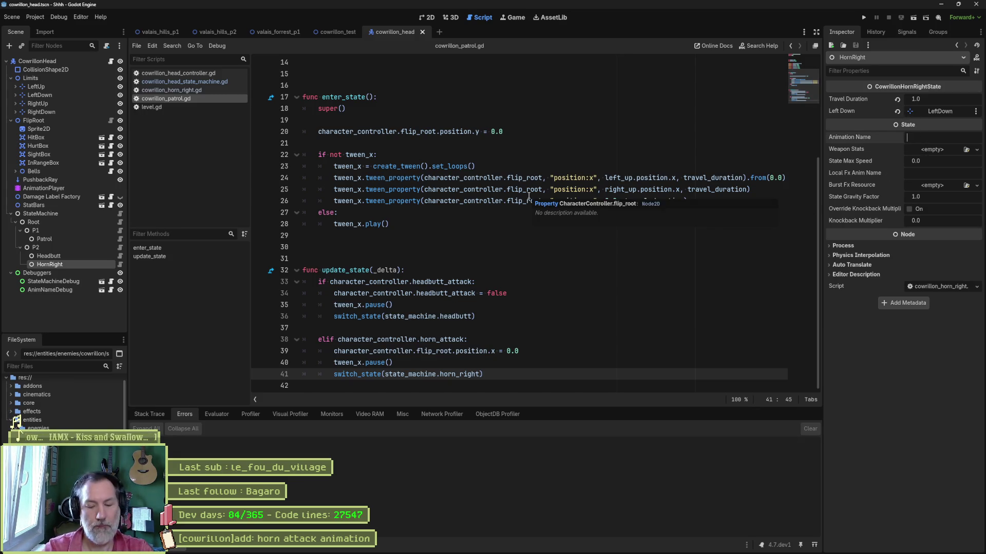
{"action": "type", "text": "horn"}
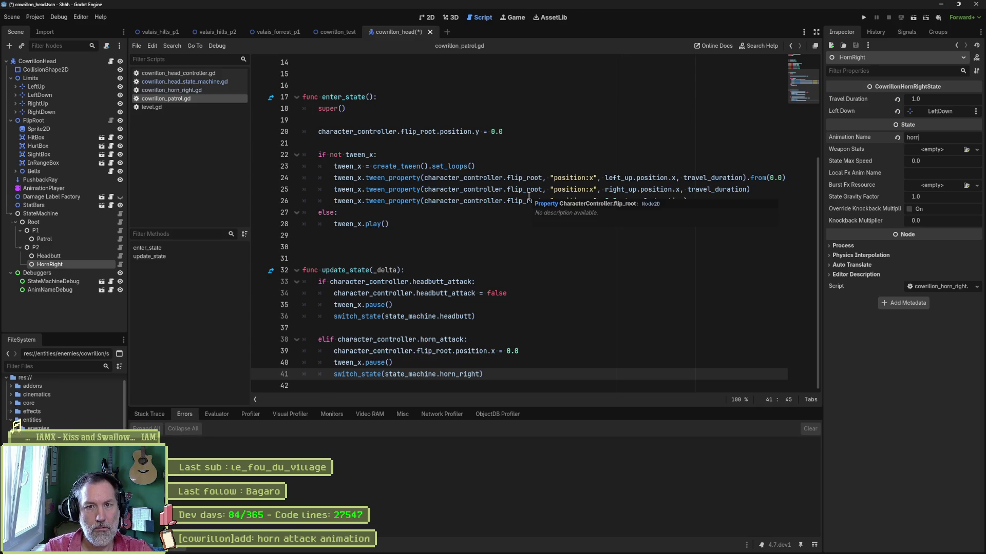
{"action": "type", "text": "_right"}
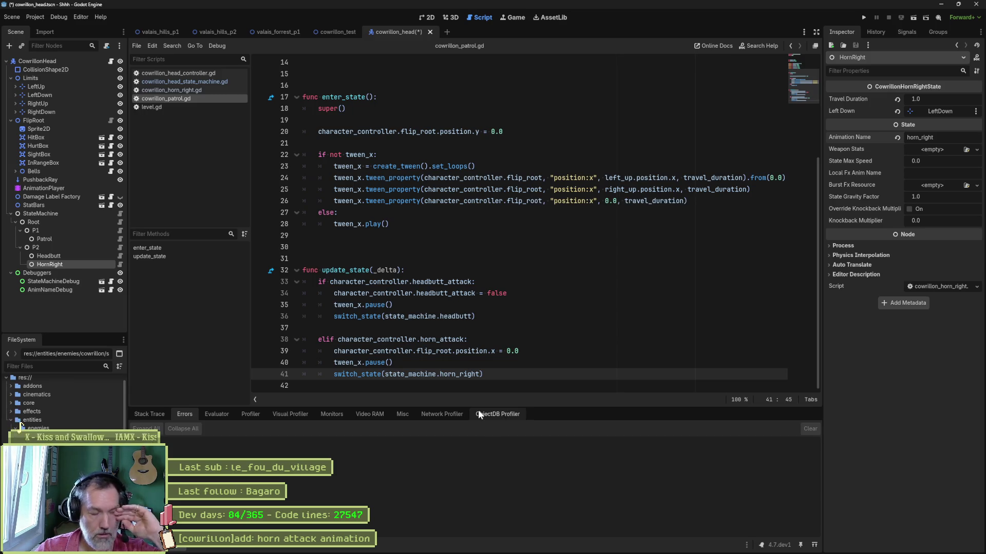
Check the head AnimationPlayer's animation list, then return to the cowrillon_test scene.
{"action": "left_click", "coordinate": [75, 130]}
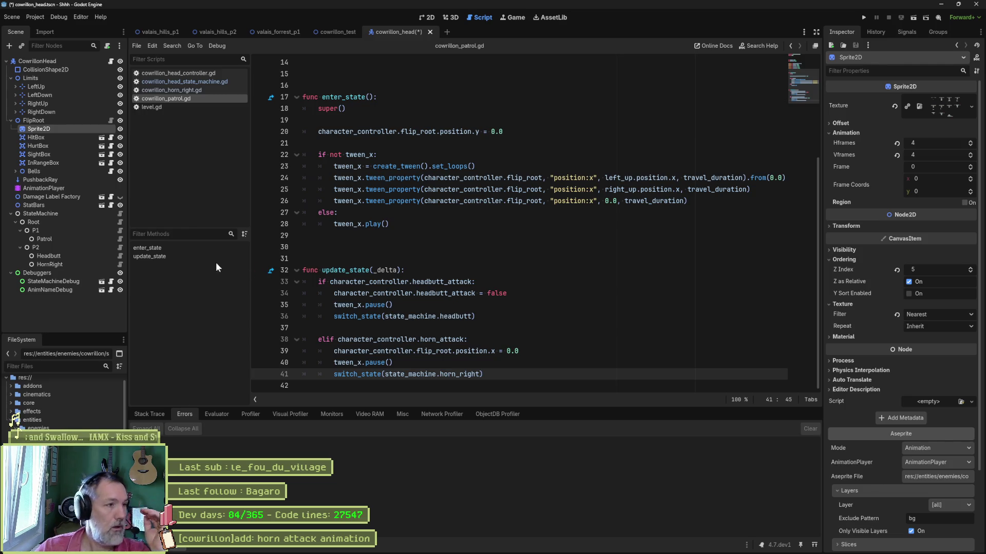
{"action": "left_click", "coordinate": [39, 188]}
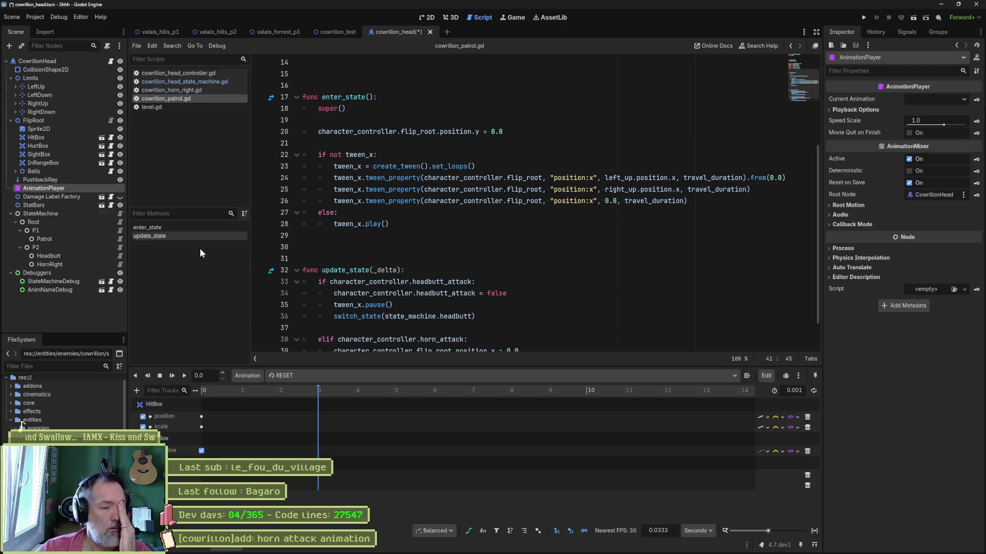
{"action": "left_click", "coordinate": [434, 379]}
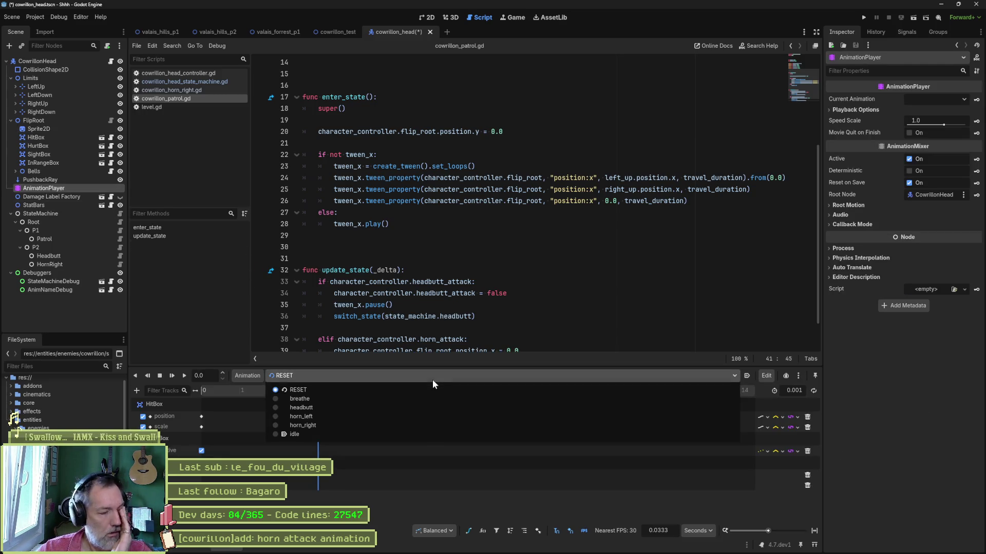
{"action": "left_click", "coordinate": [396, 495]}
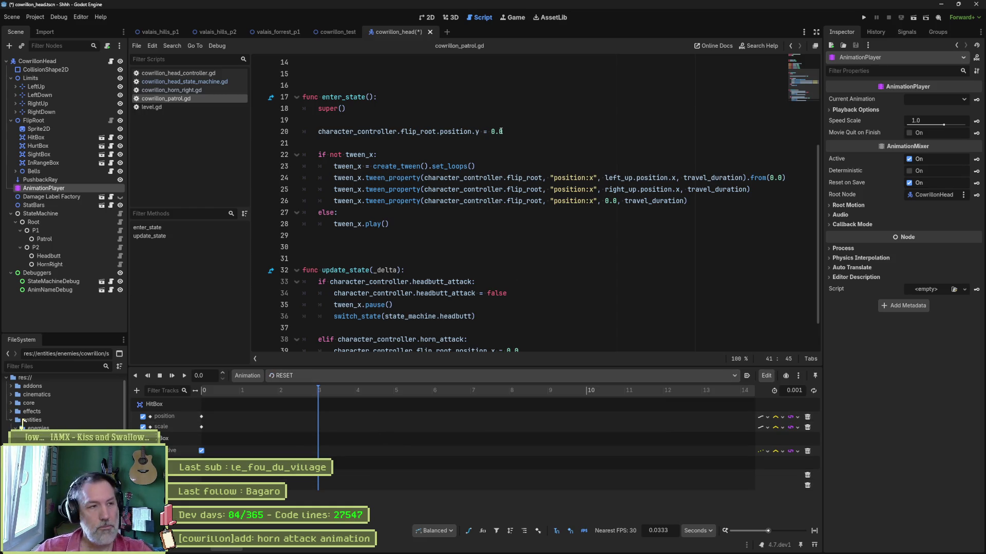
{"action": "left_click", "coordinate": [325, 33]}
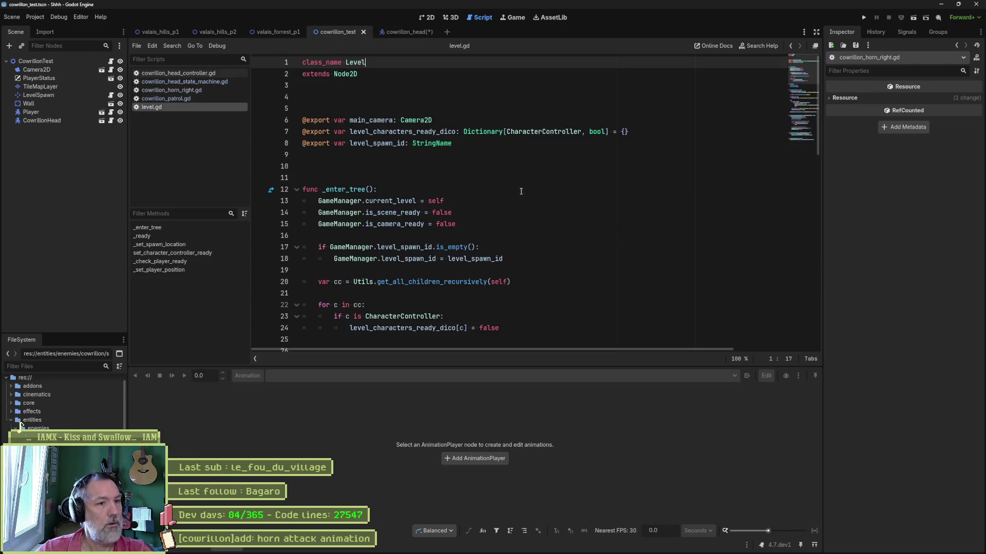
{"action": "key", "text": "F6"}
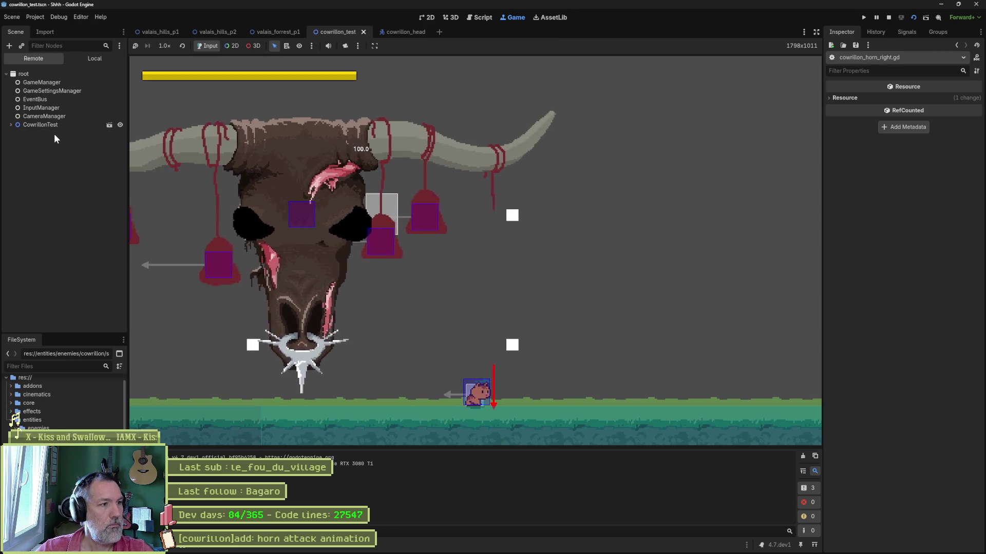
{"action": "double_click", "coordinate": [43, 126]}
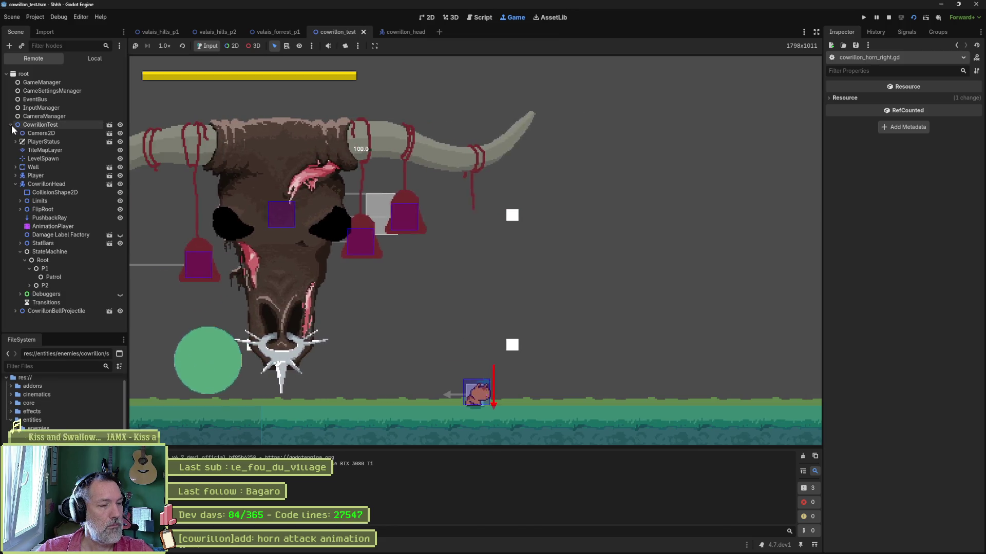
{"action": "double_click", "coordinate": [35, 175]}
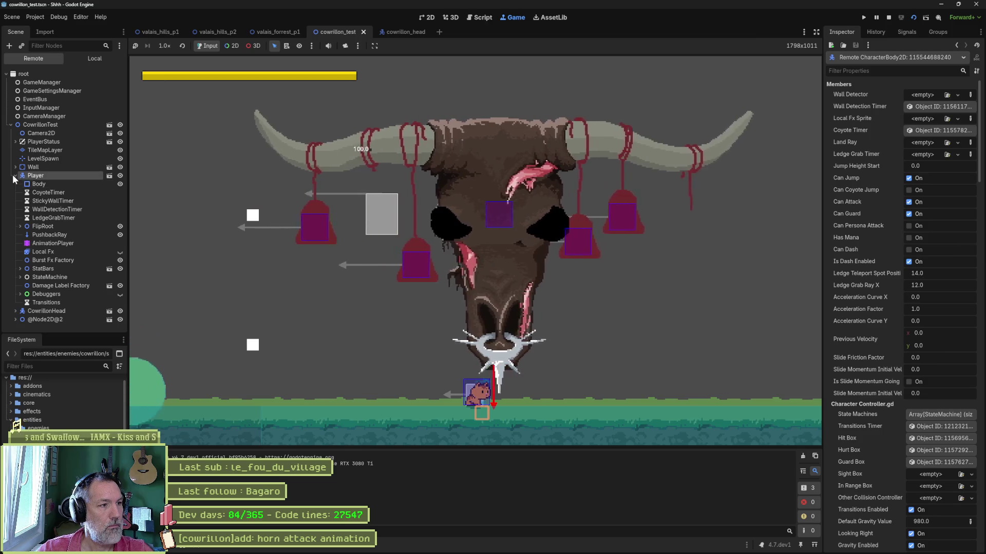
{"action": "left_click", "coordinate": [14, 175]}
{"action": "double_click", "coordinate": [45, 184]}
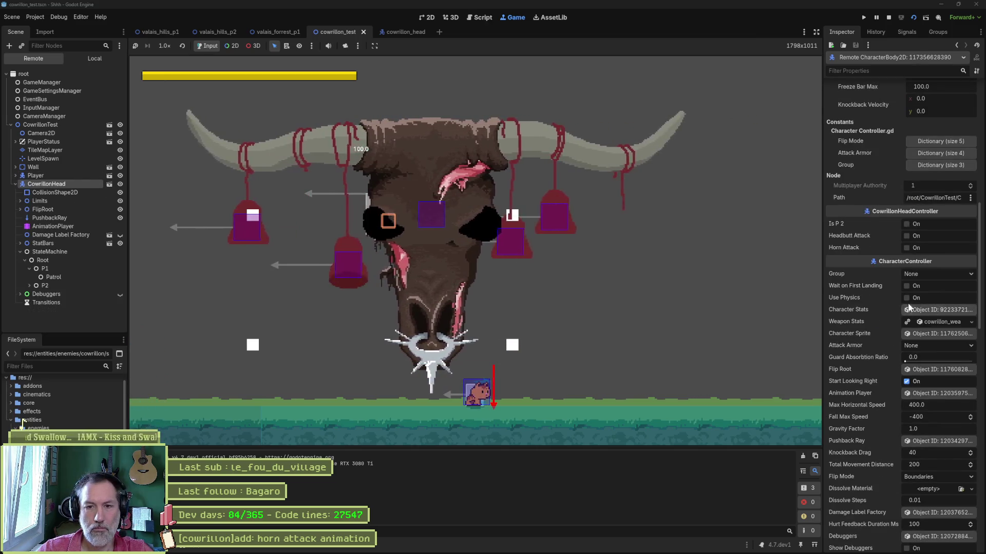
{"action": "left_click", "coordinate": [907, 247]}
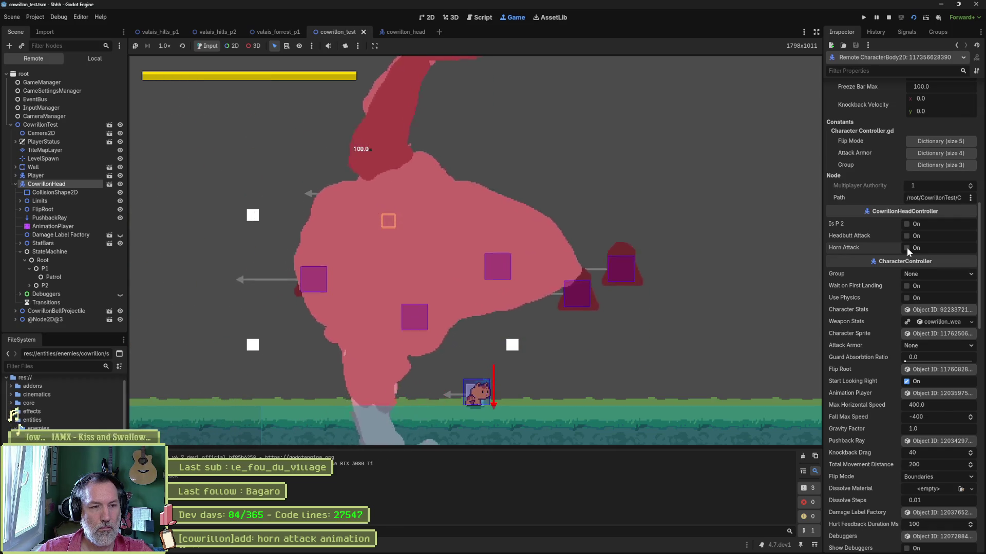
{"action": "left_click", "coordinate": [907, 248]}
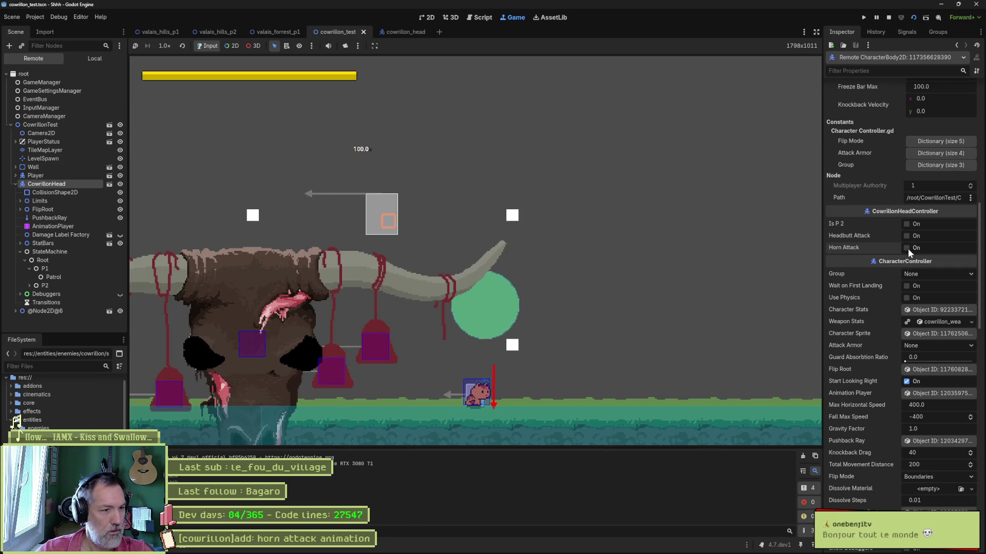
{"action": "left_click", "coordinate": [906, 237]}
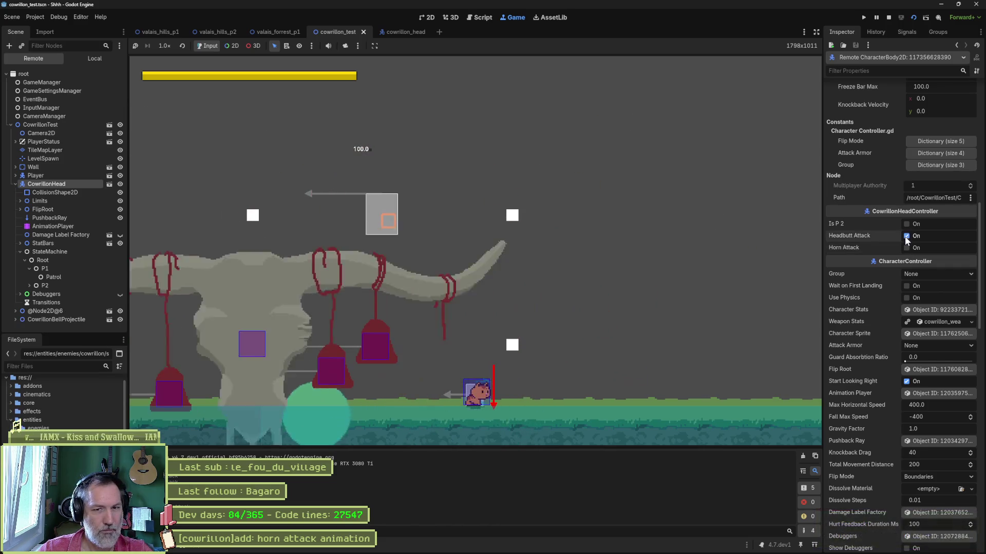
{"action": "left_click", "coordinate": [907, 236]}
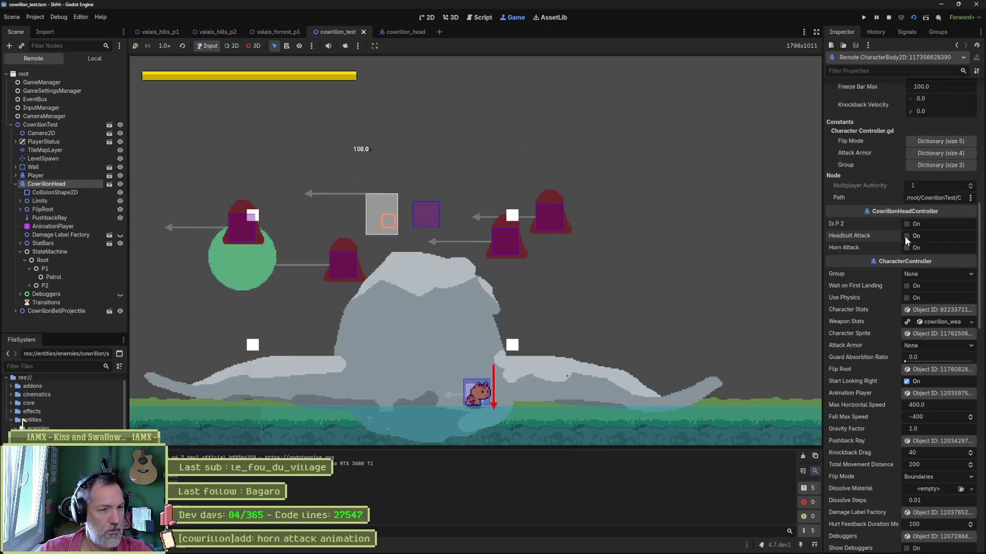
{"action": "left_click", "coordinate": [906, 237]}
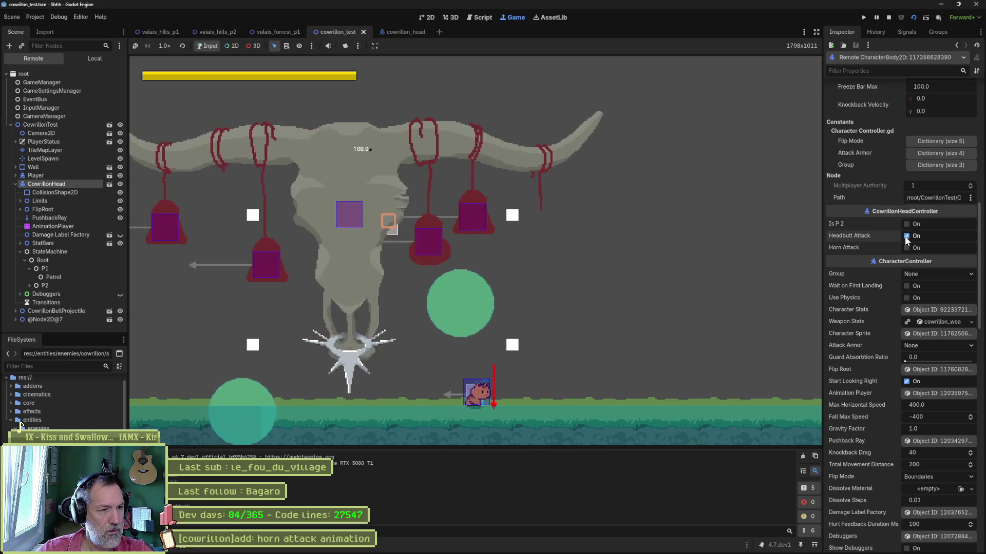
{"action": "left_click", "coordinate": [905, 250]}
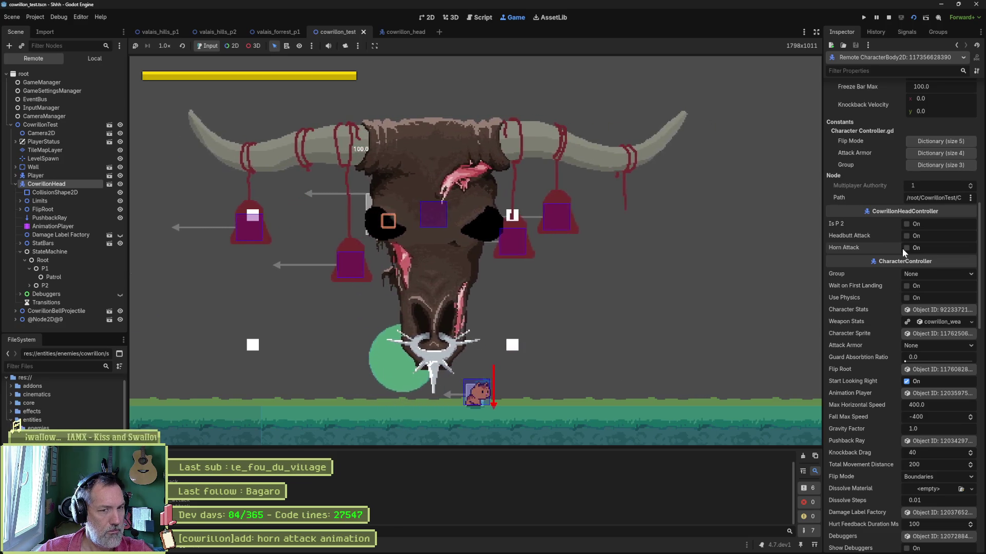
{"action": "left_click", "coordinate": [903, 249]}
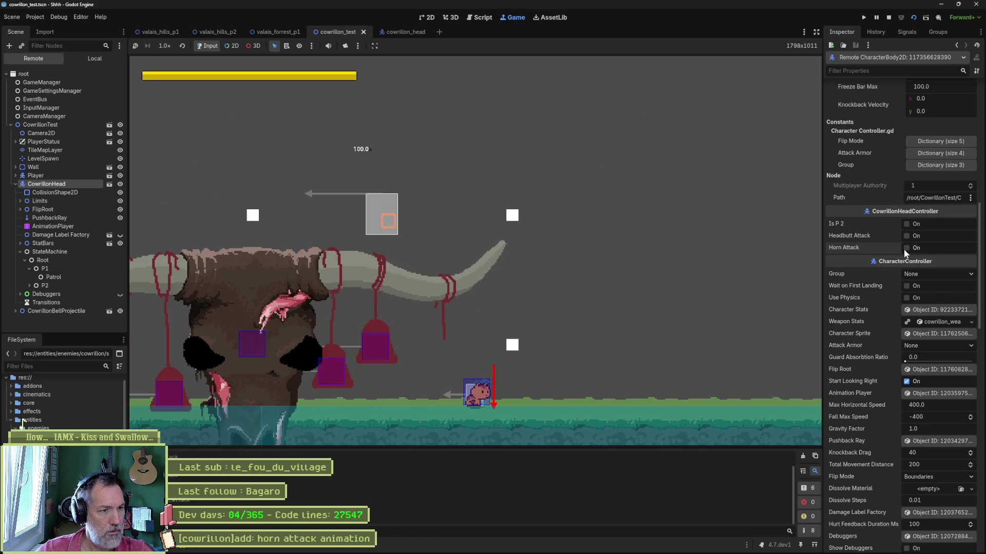
{"action": "key", "text": "F5"}
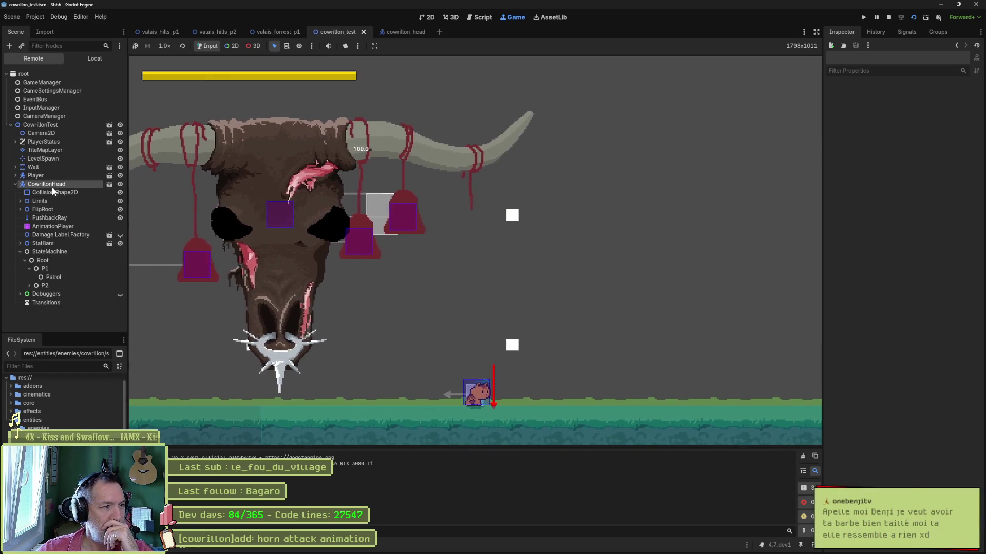
{"action": "left_click", "coordinate": [51, 187]}
{"action": "scroll", "coordinate": [863, 298], "scroll_direction": "down", "scroll_amount": 5}
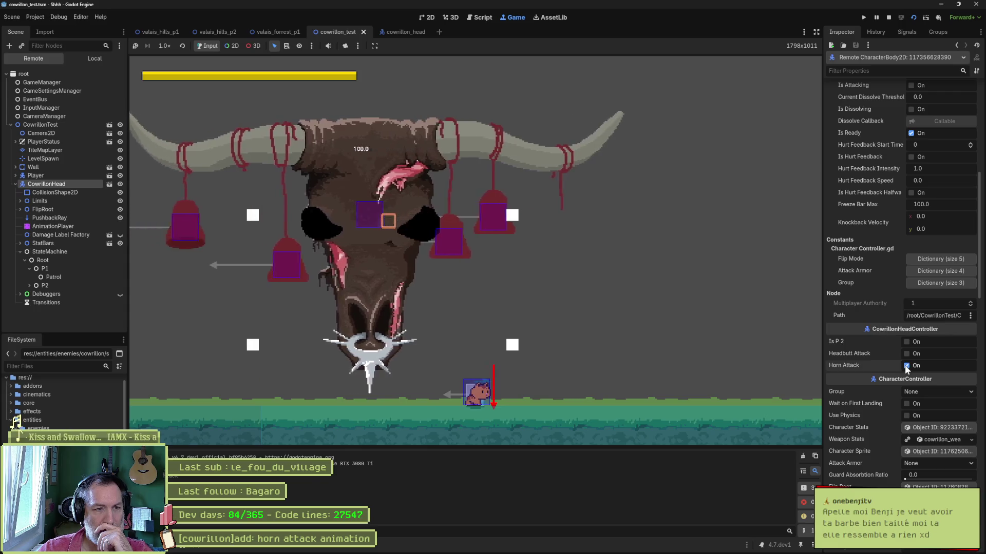
{"action": "left_click", "coordinate": [906, 365]}
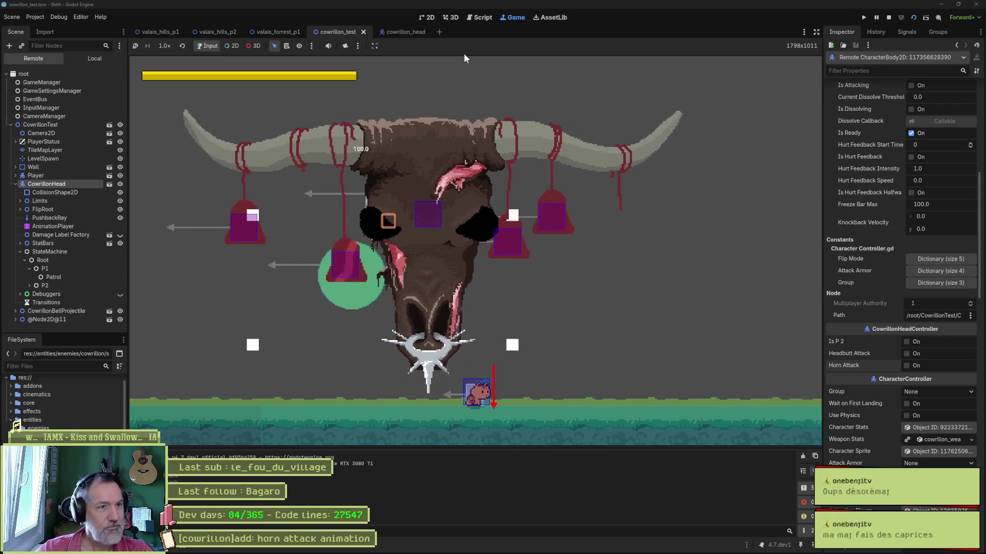
{"action": "left_click", "coordinate": [889, 17]}
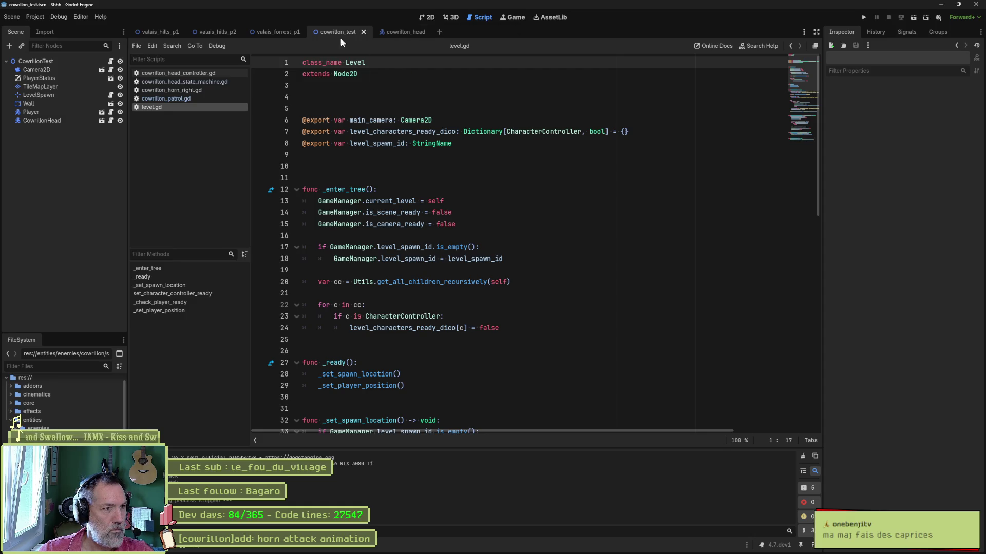
Review the patrol script's flip_root y reset and cowrillon_horn_right.gd's horn_attack flag clearing.
{"action": "left_click", "coordinate": [174, 98]}
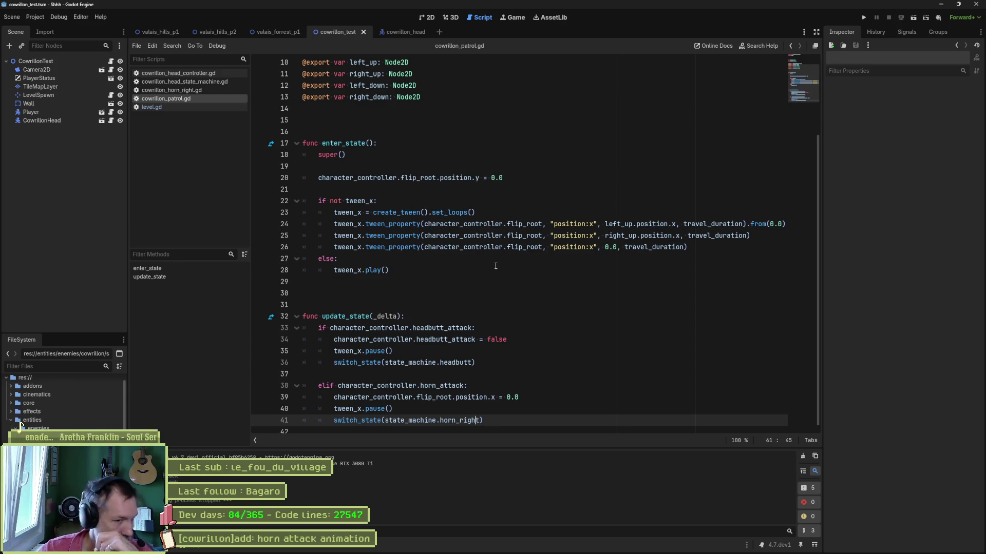
{"action": "left_click_drag", "start_coordinate": [365, 178], "coordinate": [506, 178]}
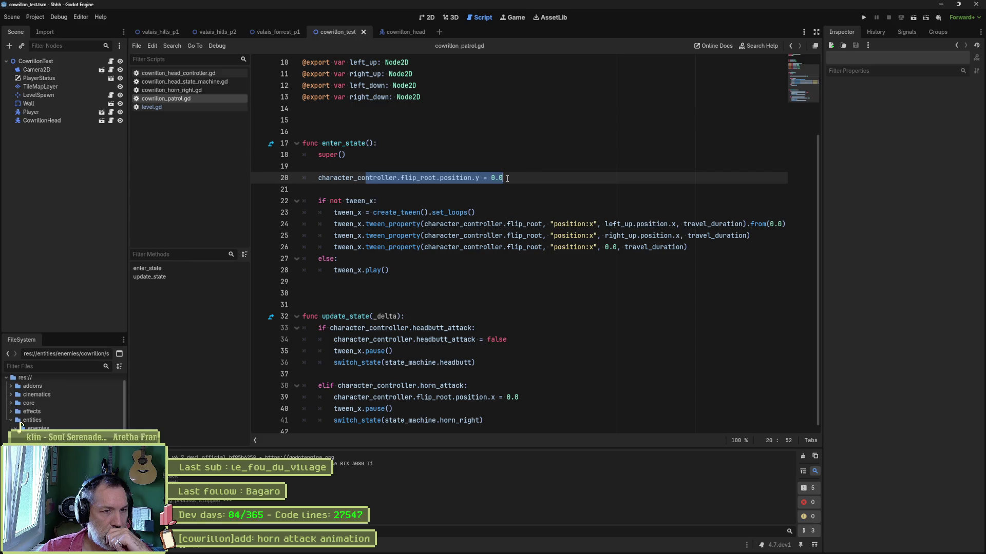
{"action": "left_click", "coordinate": [187, 89]}
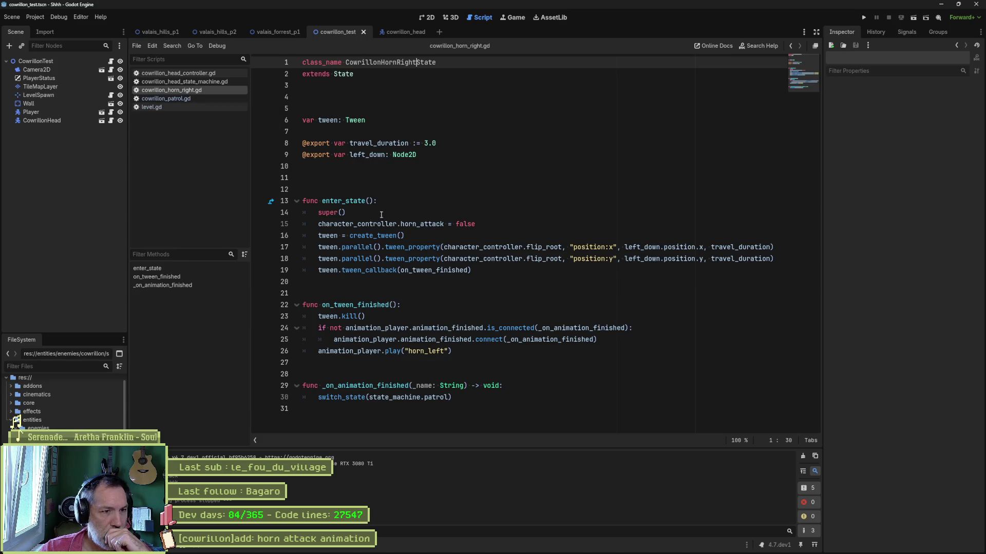
{"action": "left_click_drag", "start_coordinate": [318, 224], "coordinate": [490, 229]}
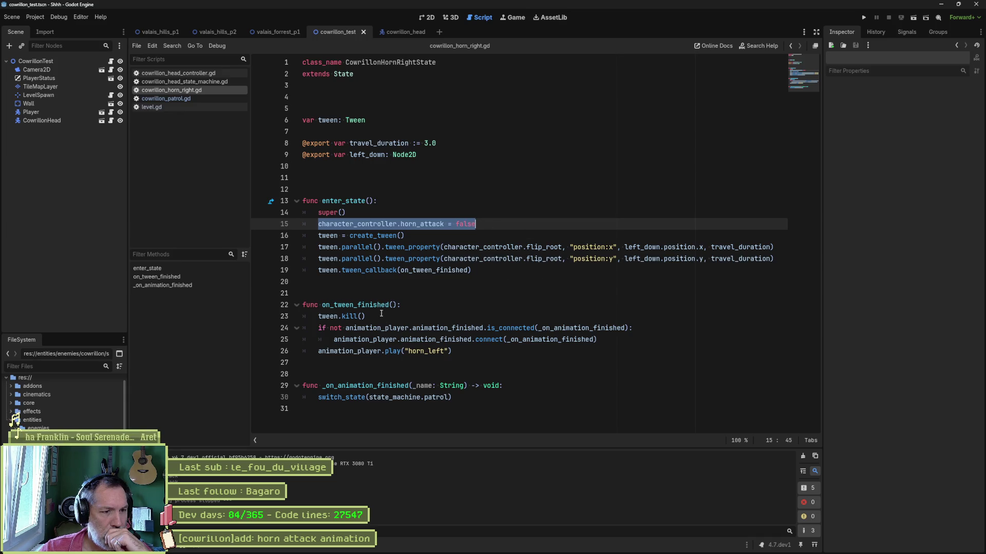
{"action": "left_click", "coordinate": [436, 397]}
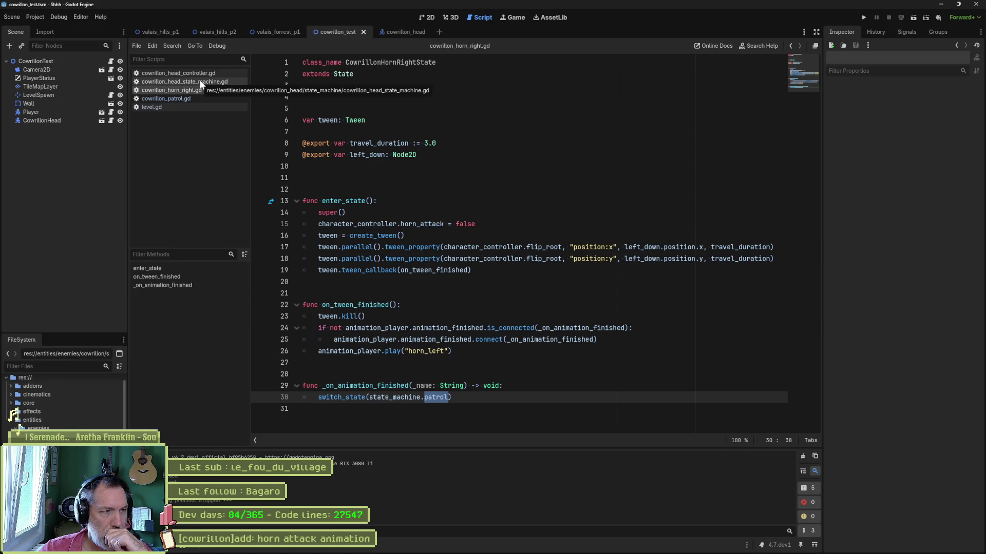
Re-mark the patrol script's flip_root y-reset line on line 20, then switch to Aseprite.
{"action": "left_click", "coordinate": [198, 99]}
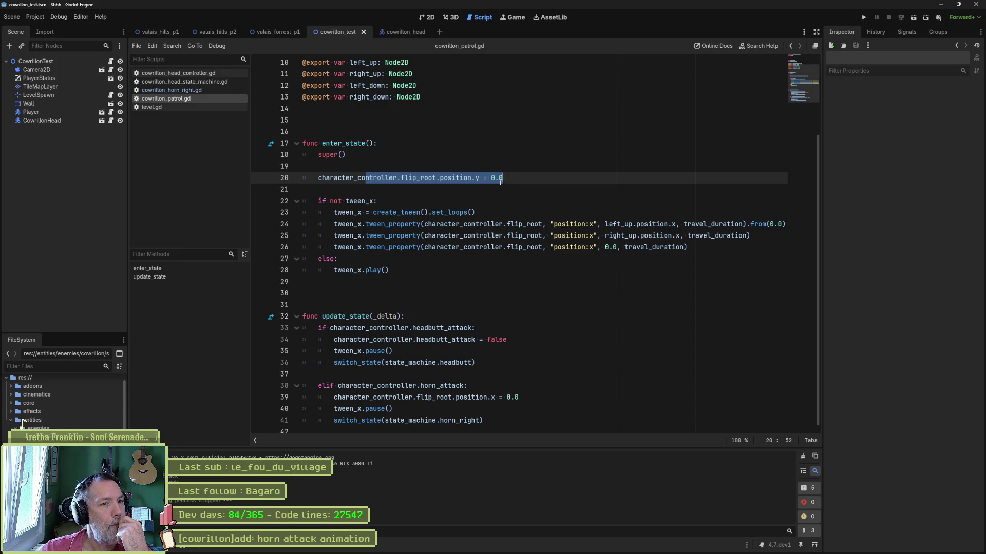
{"action": "left_click", "coordinate": [465, 176]}
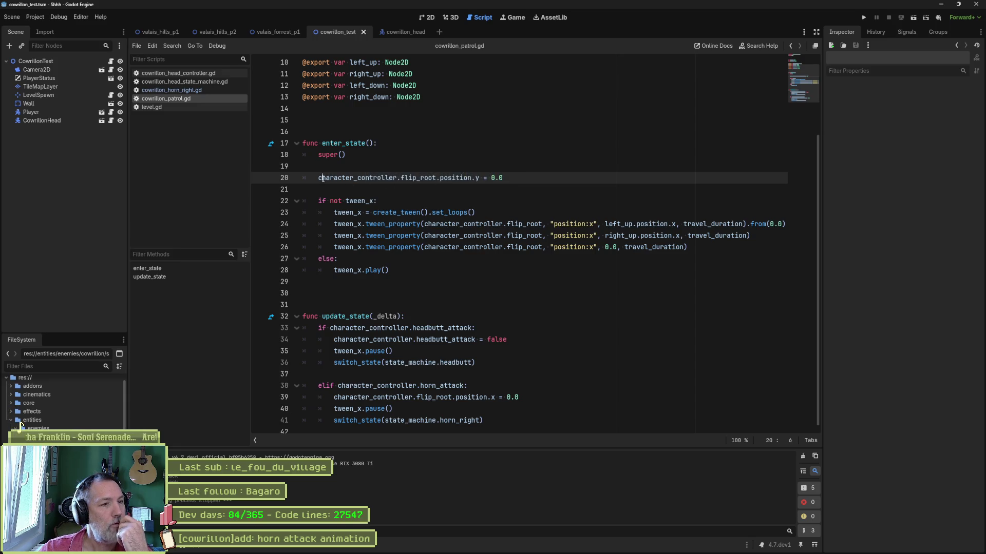
{"action": "left_click_drag", "start_coordinate": [321, 178], "coordinate": [519, 176]}
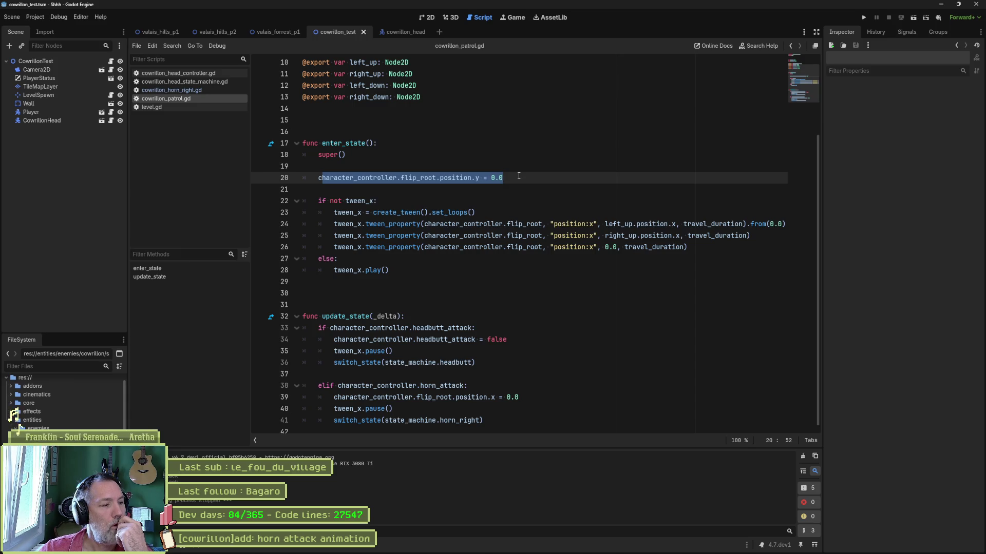
{"action": "left_click", "coordinate": [557, 549]}
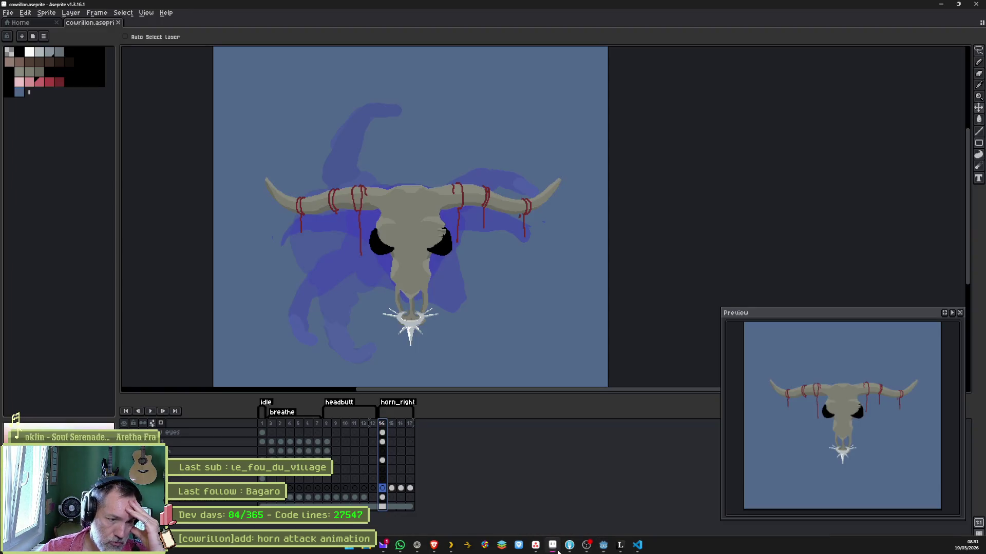
Step through horn_right frames 14 to 17, return to frame 14, and minimize Aseprite.
{"action": "left_click_drag", "start_coordinate": [387, 425], "coordinate": [415, 426]}
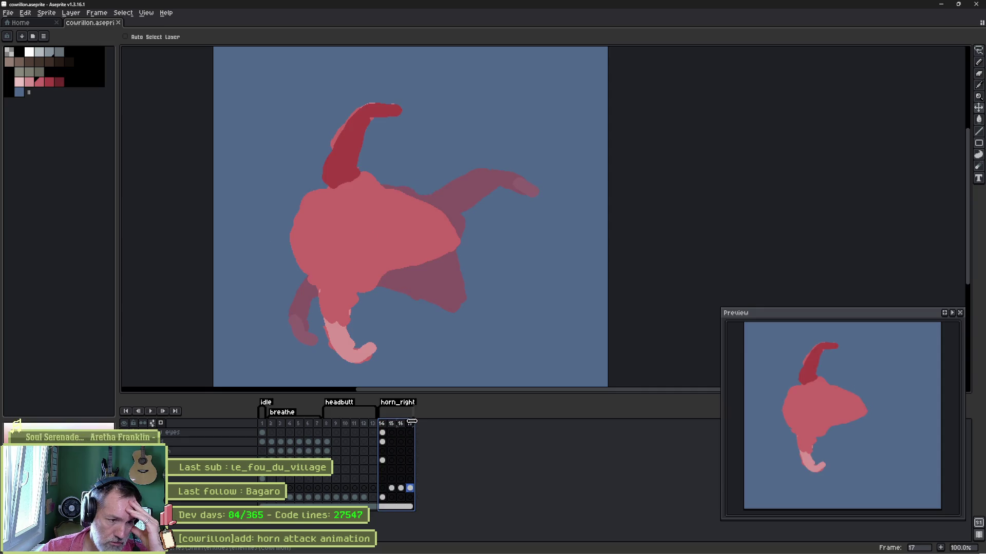
{"action": "left_click", "coordinate": [382, 424]}
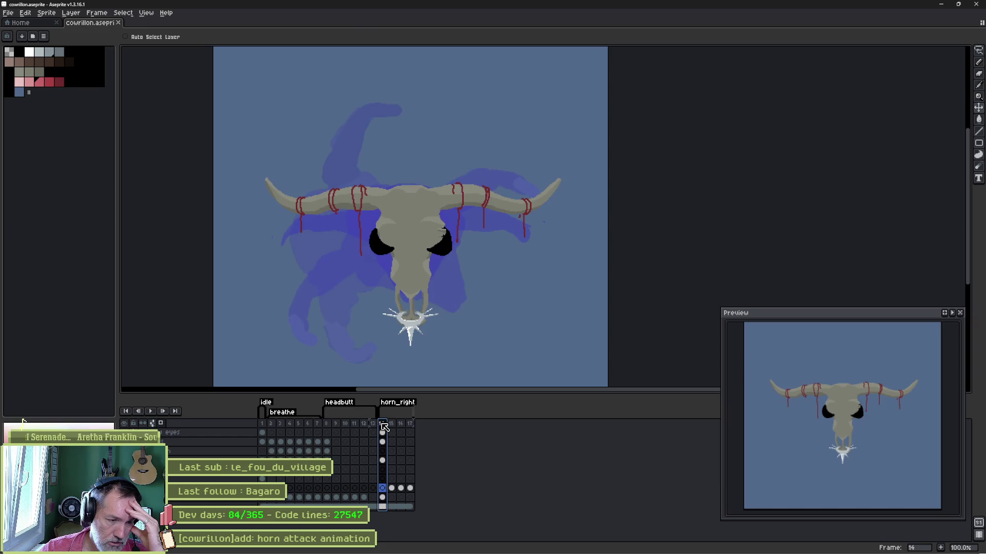
{"action": "left_click", "coordinate": [940, 5]}
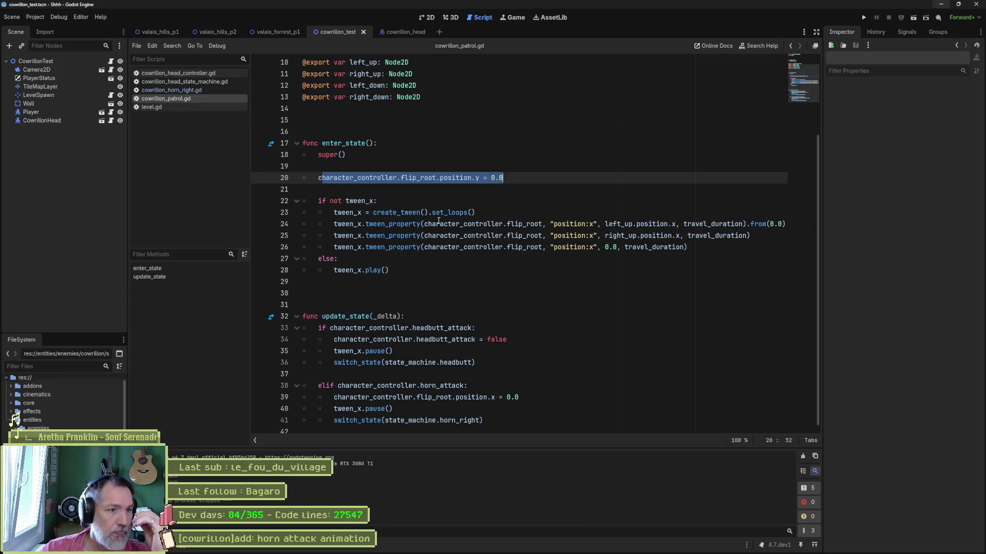
{"action": "left_click", "coordinate": [531, 163]}
{"action": "key", "text": "F6"}
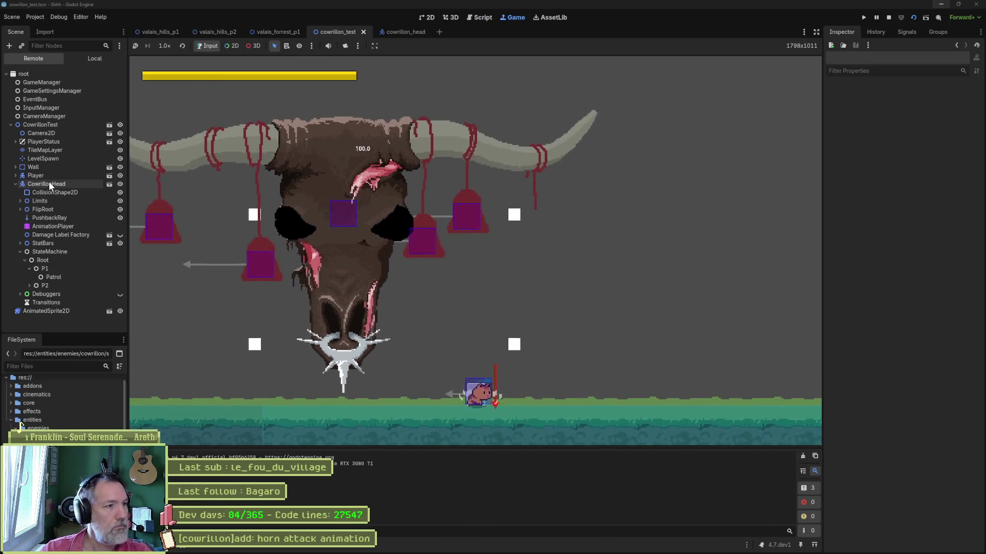
{"action": "left_click", "coordinate": [48, 184]}
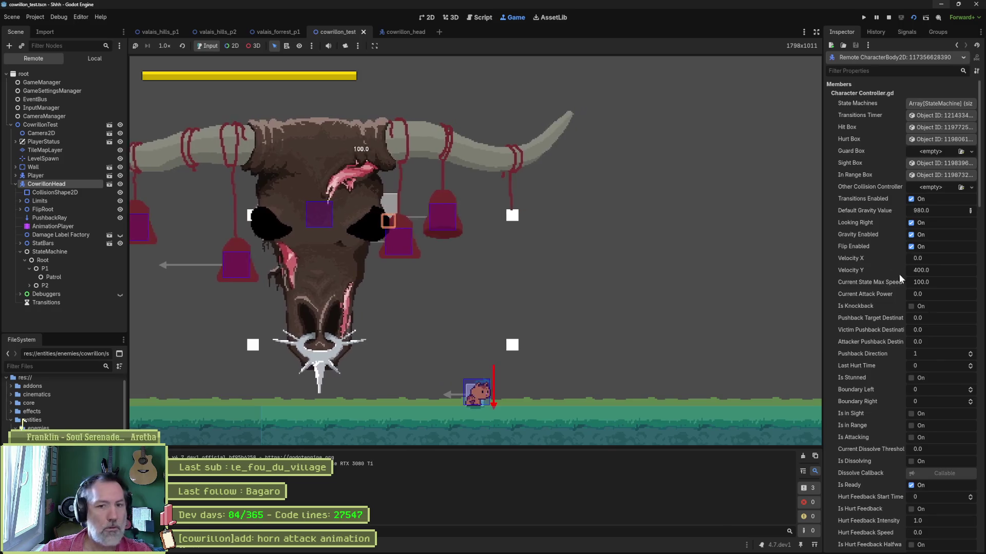
{"action": "scroll", "coordinate": [893, 282], "scroll_direction": "down", "scroll_amount": 5}
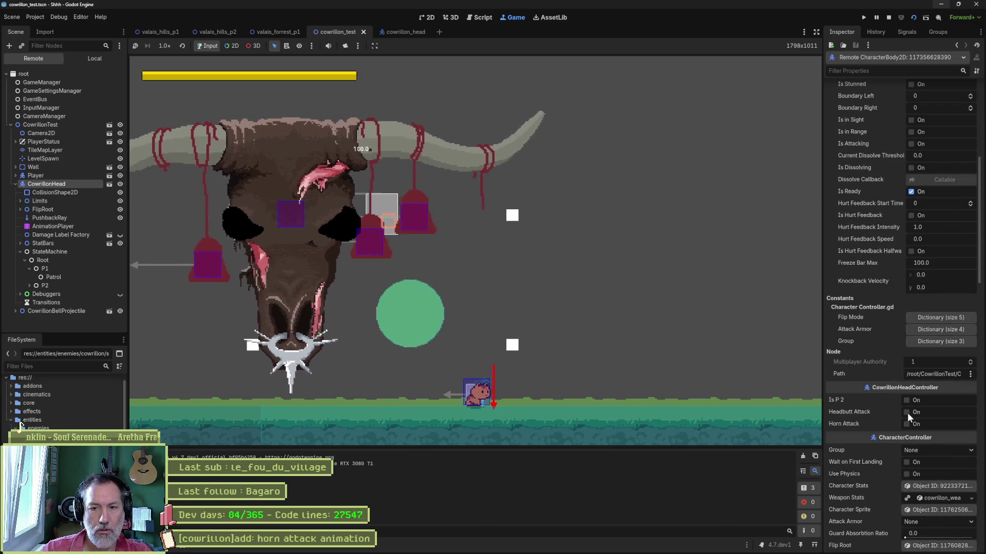
{"action": "left_click", "coordinate": [907, 413]}
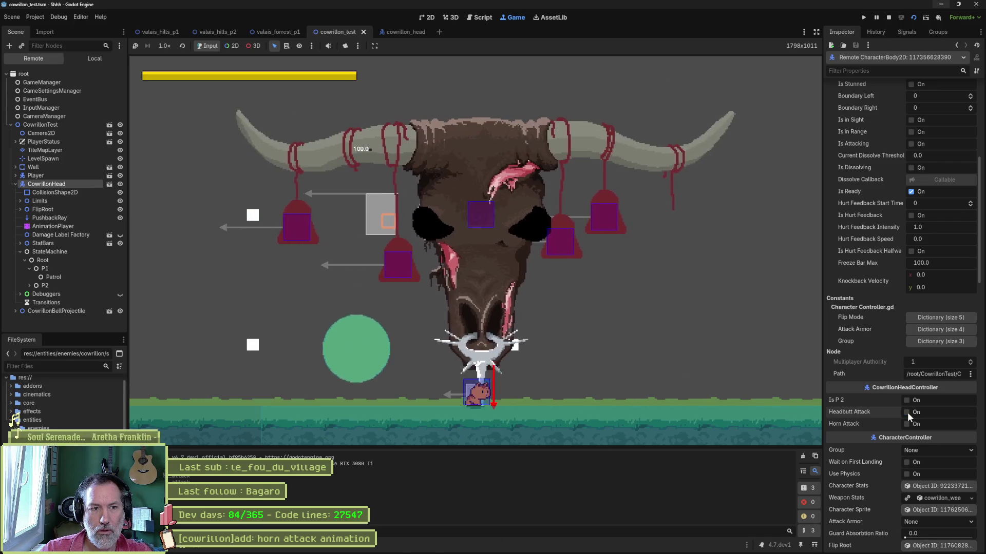
{"action": "left_click", "coordinate": [906, 424]}
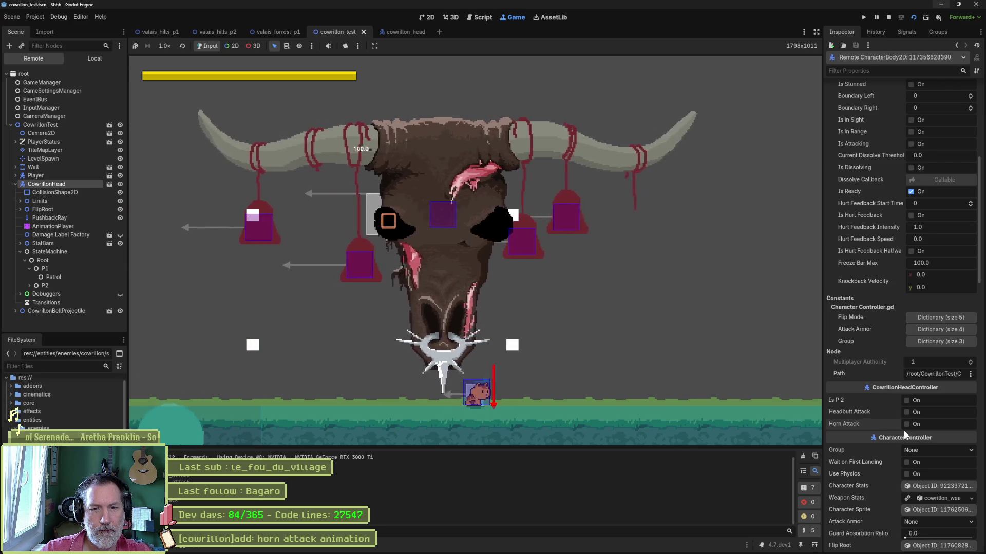
{"action": "left_click", "coordinate": [908, 412]}
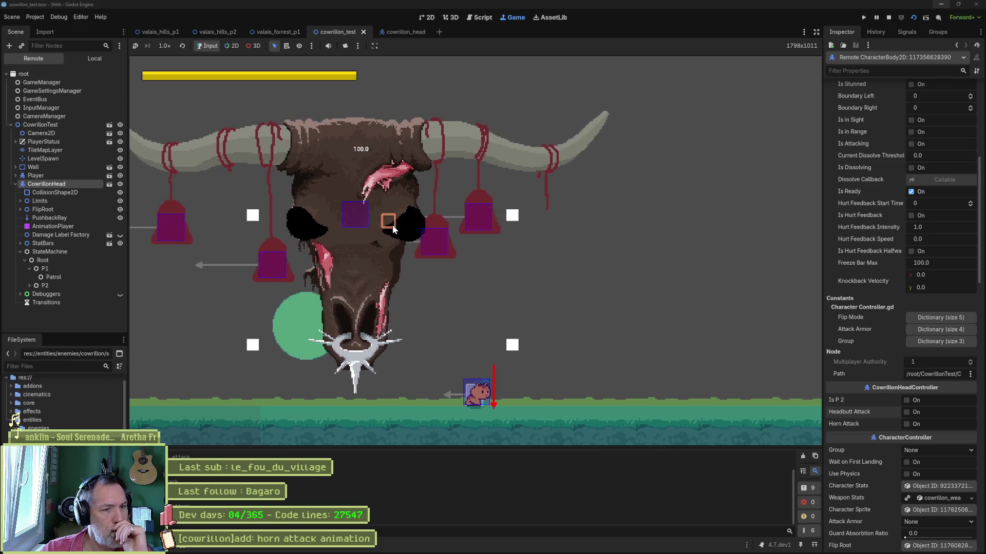
{"action": "left_click", "coordinate": [908, 424]}
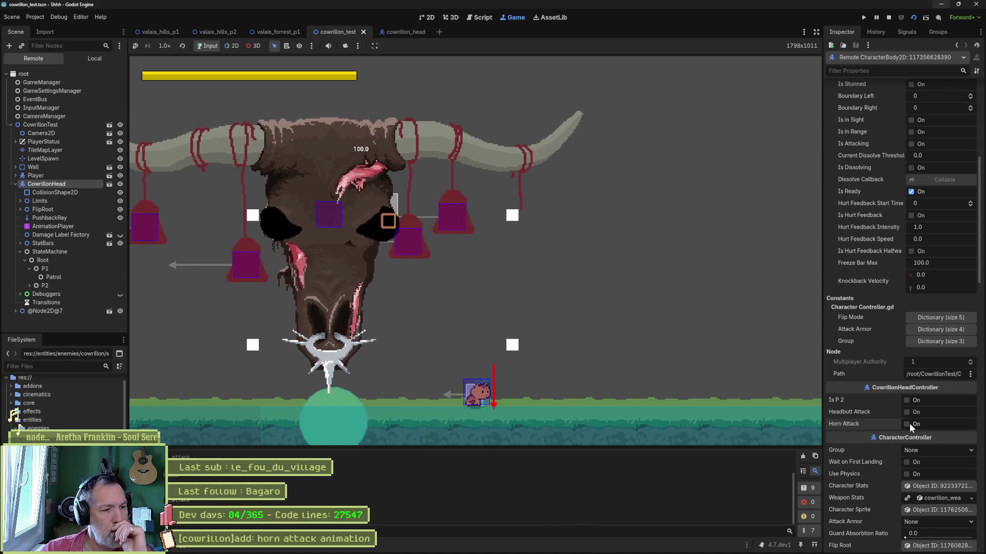
{"action": "left_click", "coordinate": [889, 18]}
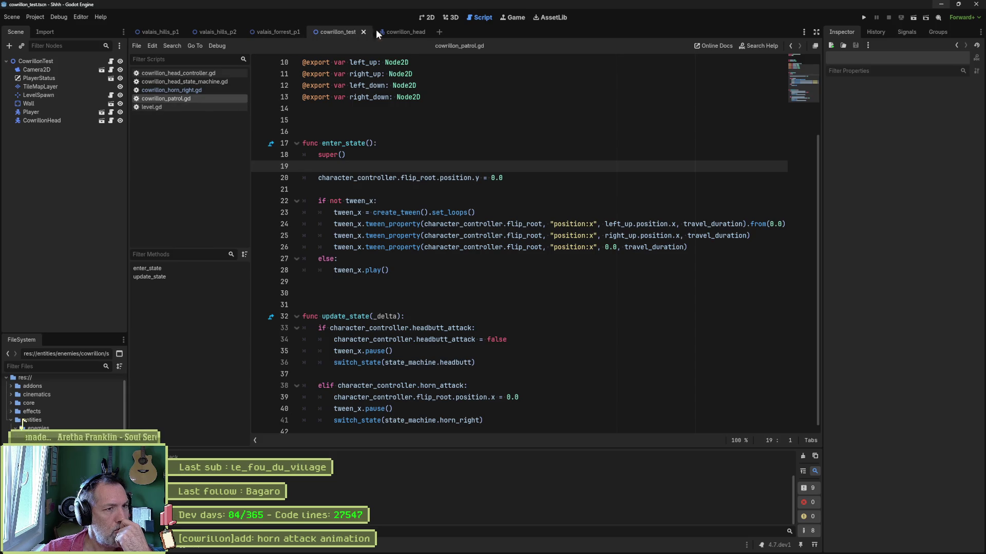
Clear the HornRight state's Animation Name in cowrillon_head, then run cowrillon_test with F6.
{"action": "left_click", "coordinate": [406, 33]}
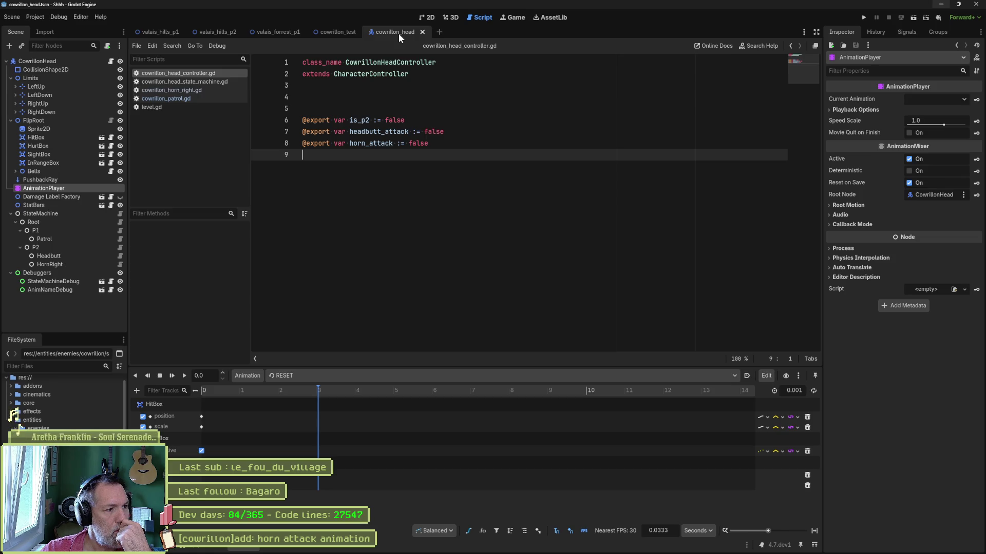
{"action": "left_click", "coordinate": [68, 265]}
{"action": "left_click", "coordinate": [897, 137]}
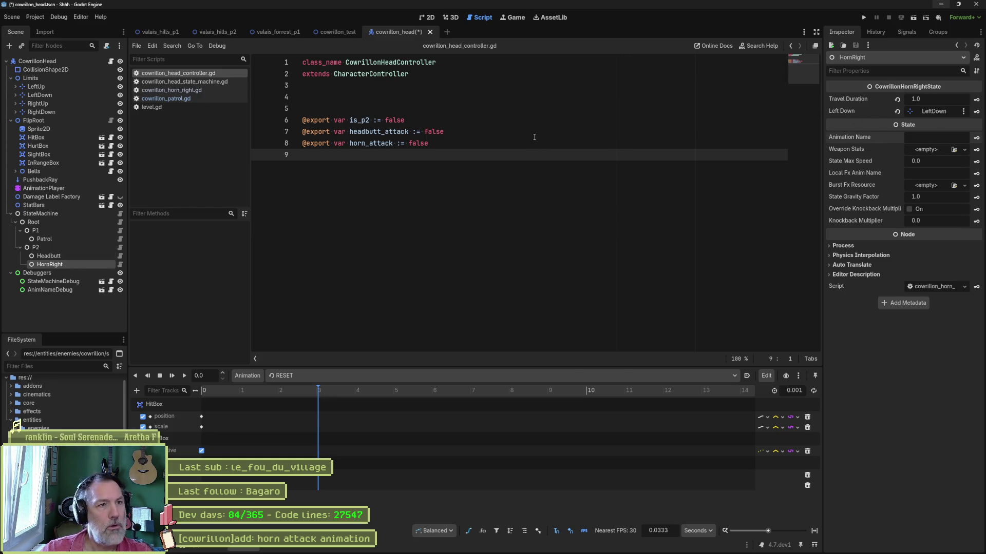
{"action": "left_click", "coordinate": [338, 30]}
{"action": "key", "text": "F6"}
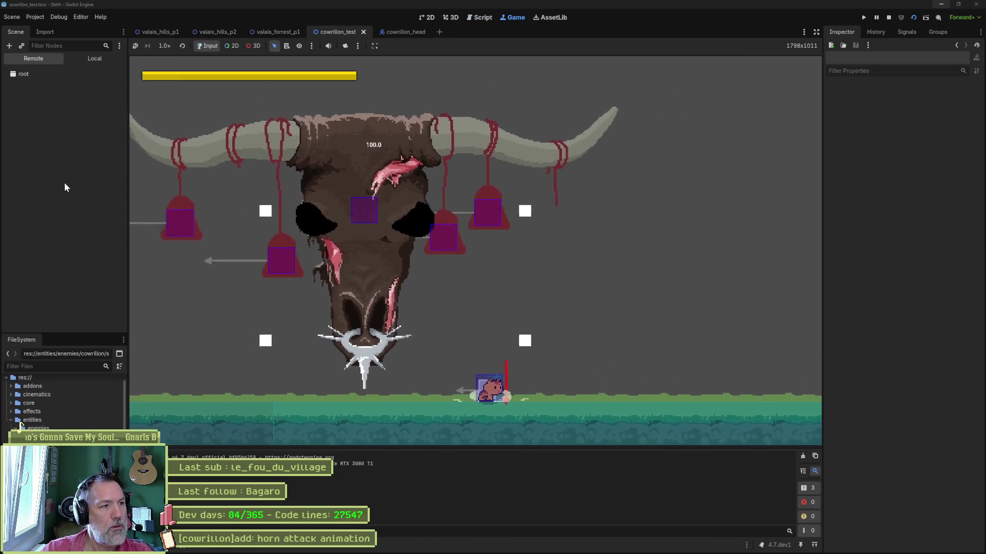
Enable Horn Attack on the running CowrillonHead in the Remote tree, watch it, then stop with F8.
{"action": "left_click", "coordinate": [64, 182]}
{"action": "scroll", "coordinate": [920, 360], "scroll_direction": "down", "scroll_amount": 5}
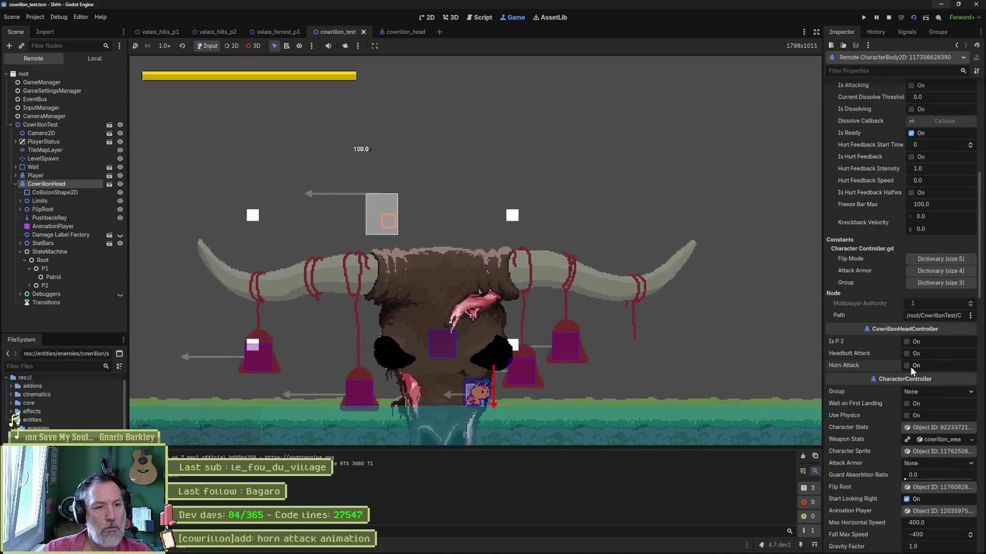
{"action": "left_click", "coordinate": [907, 365]}
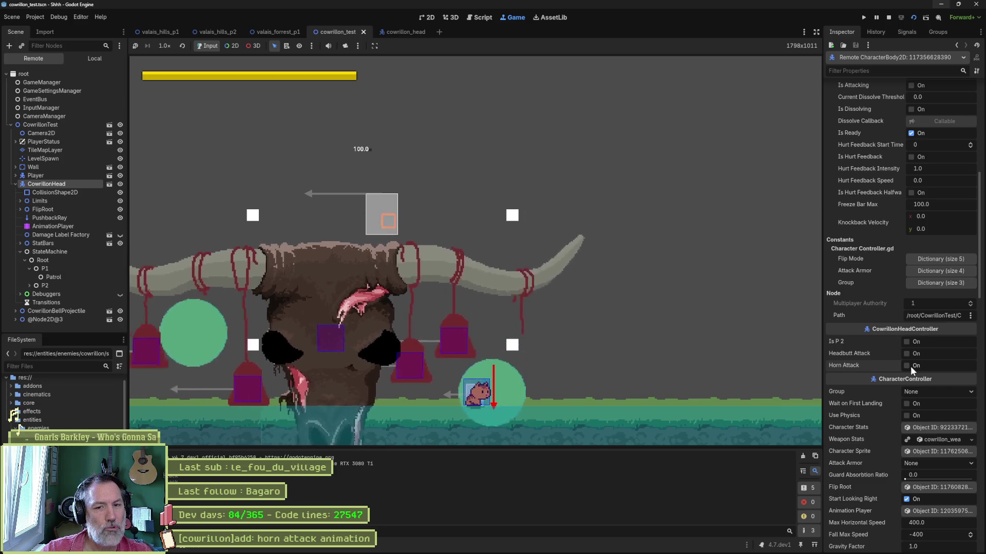
{"action": "key", "text": "F8"}
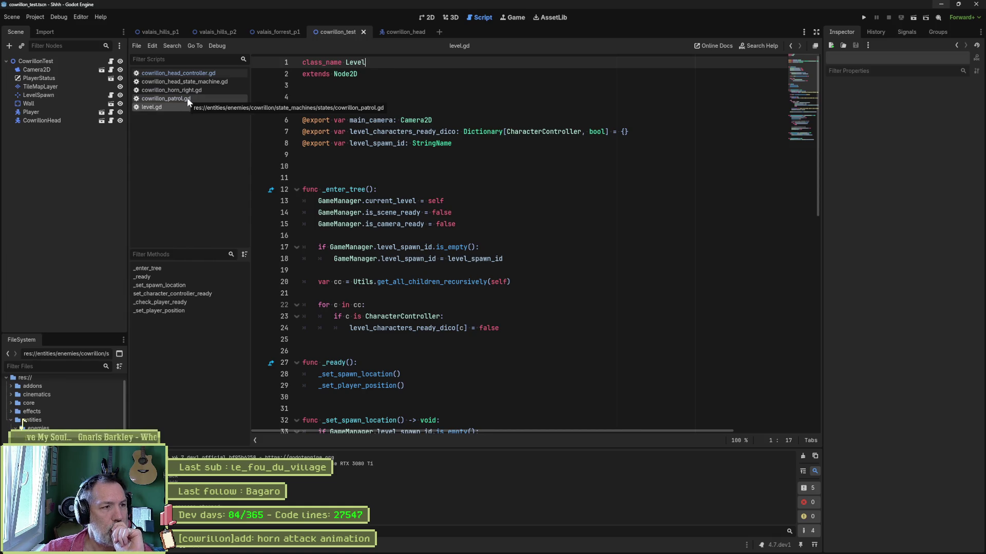
In cowrillon_horn_right.gd, locate the animation-finished handler references on lines 24 and 25.
{"action": "left_click", "coordinate": [185, 91]}
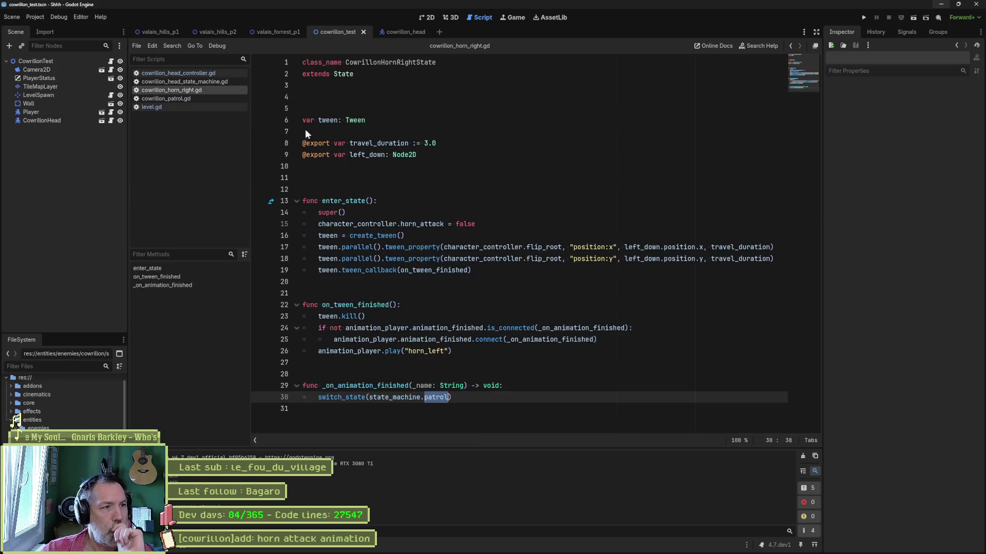
{"action": "double_click", "coordinate": [394, 304]}
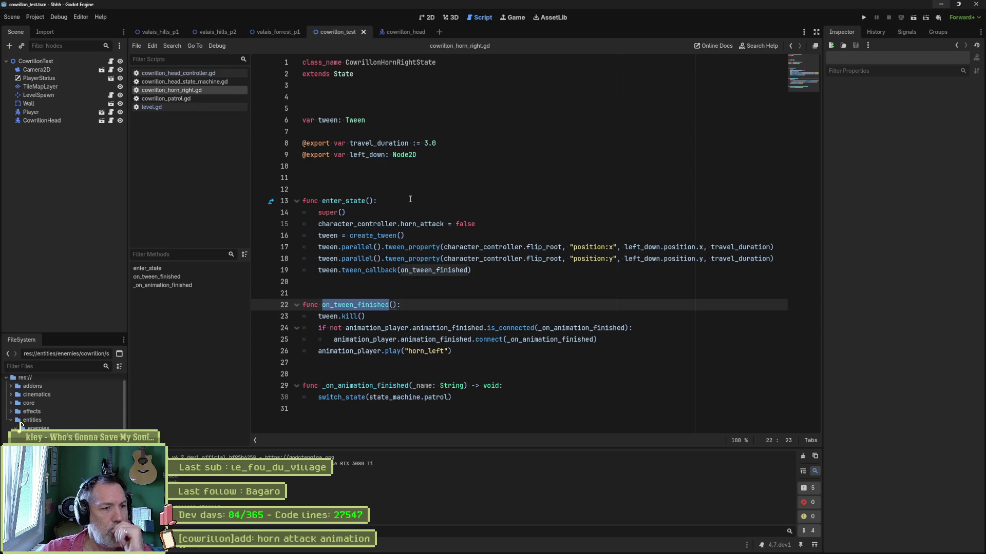
{"action": "left_click_drag", "start_coordinate": [412, 329], "coordinate": [627, 329]}
{"action": "left_click", "coordinate": [561, 339]}
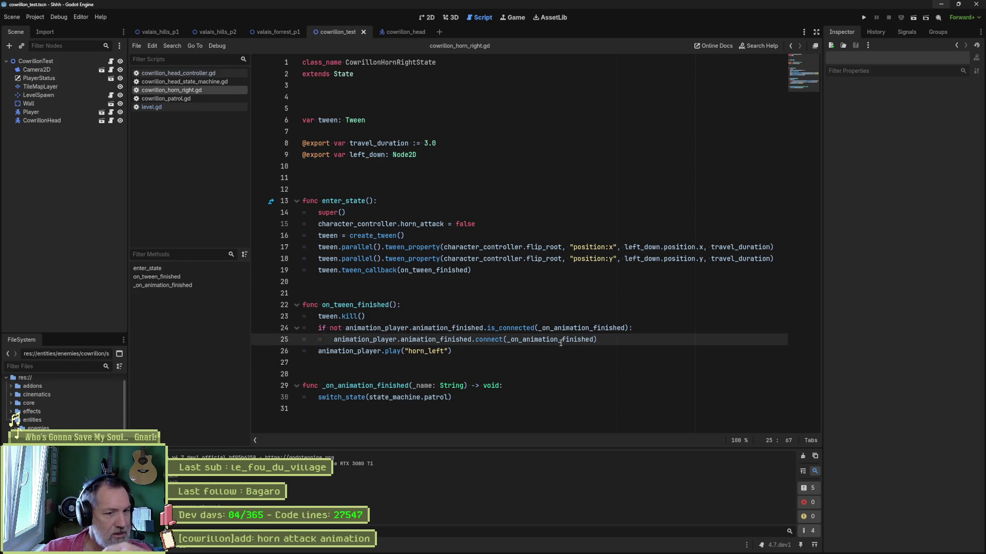
{"action": "left_click", "coordinate": [562, 339], "text": "ctrl"}
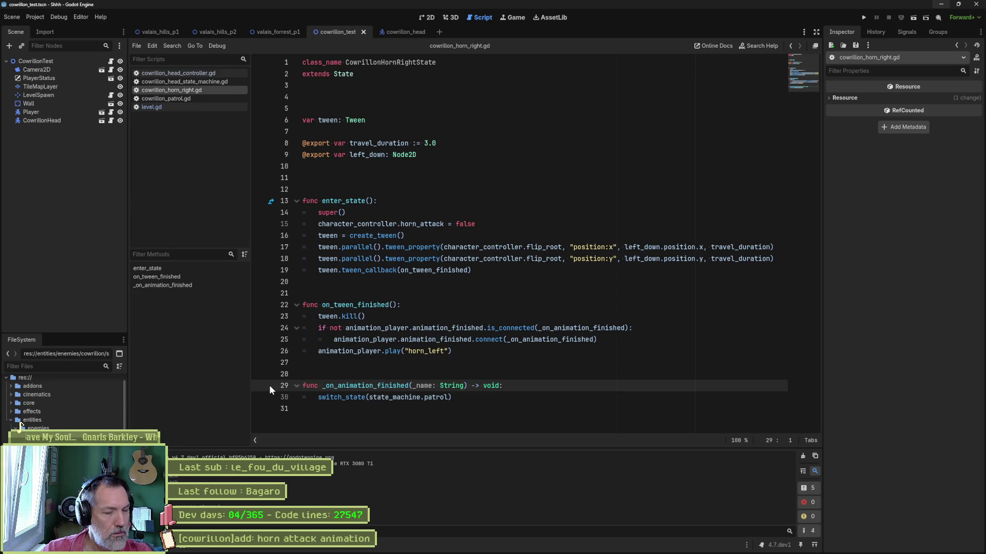
Rename _on_animation_finished to _finished at its definition and on lines 24 and 25.
{"action": "double_click", "coordinate": [357, 386]}
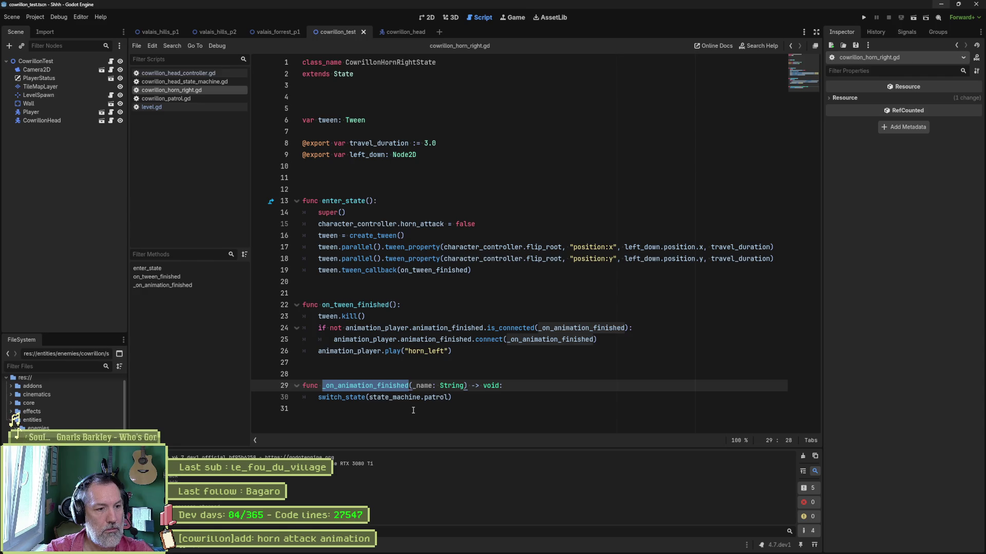
{"action": "key", "text": "BackSpace"}
{"action": "type", "text": "_finished"}
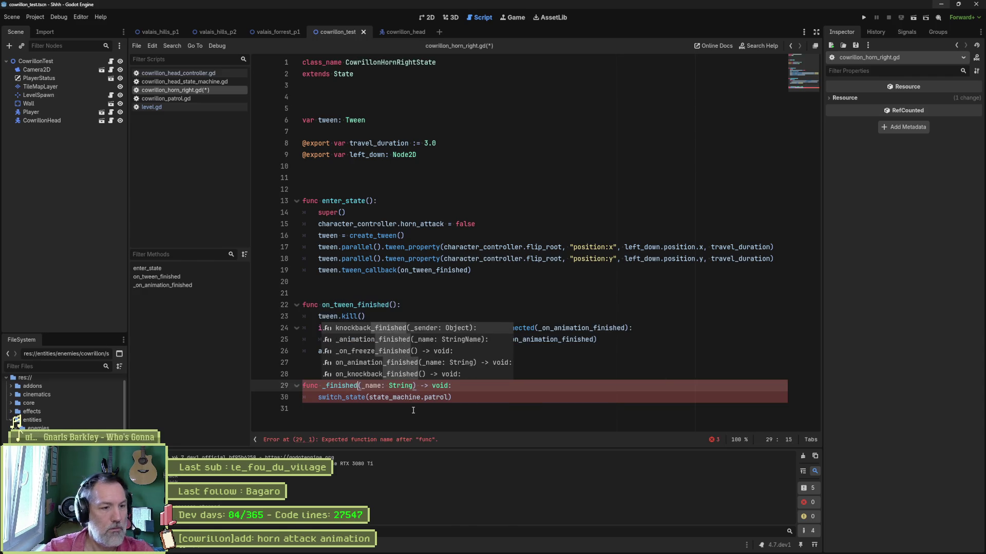
{"action": "key", "text": "Escape"}
{"action": "double_click", "coordinate": [592, 331]}
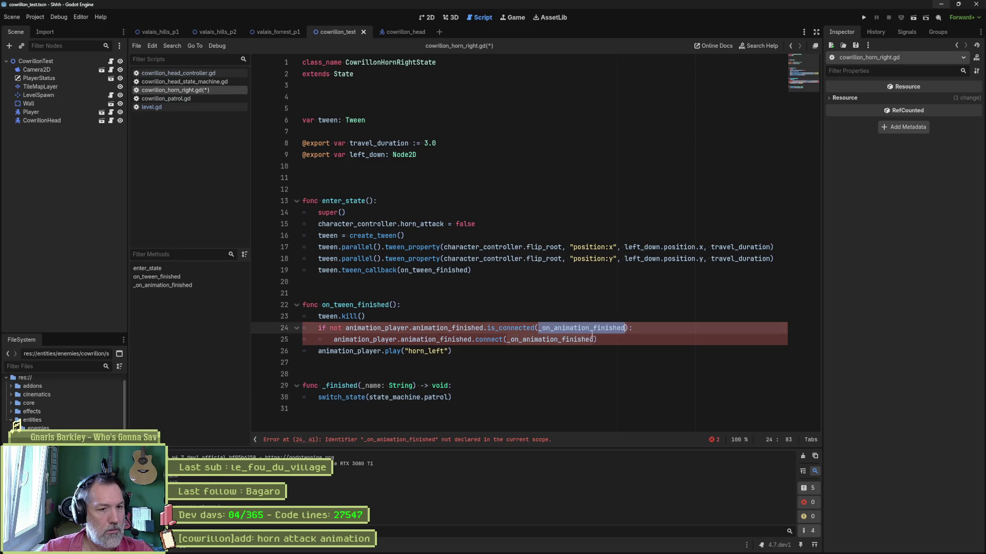
{"action": "type", "text": "_finished"}
{"action": "double_click", "coordinate": [570, 340]}
{"action": "type", "text": "_finished"}
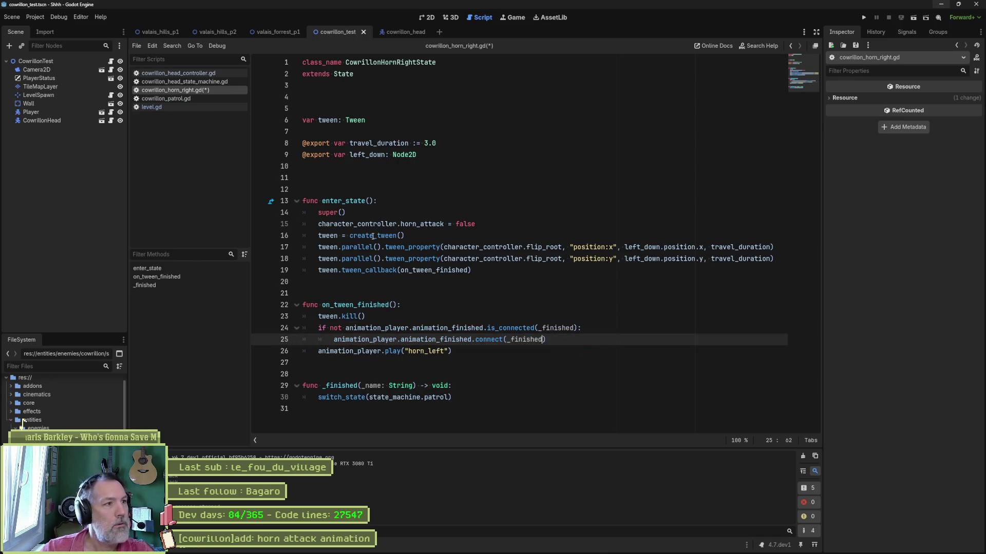
Set HornRight's Animation Name to horn_right, then run the cowrillon_test scene with F6.
{"action": "left_click", "coordinate": [42, 120]}
{"action": "left_click", "coordinate": [395, 32]}
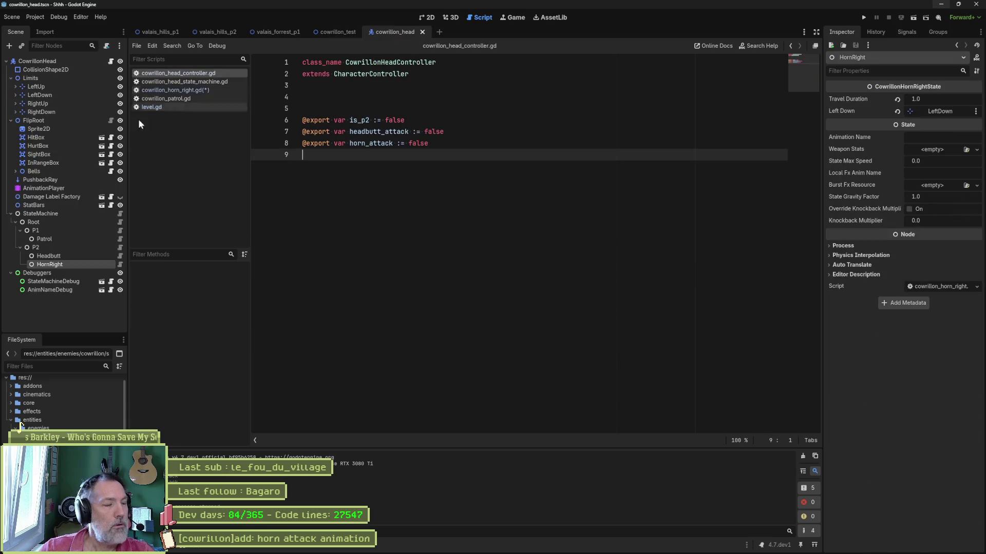
{"action": "left_click", "coordinate": [947, 140]}
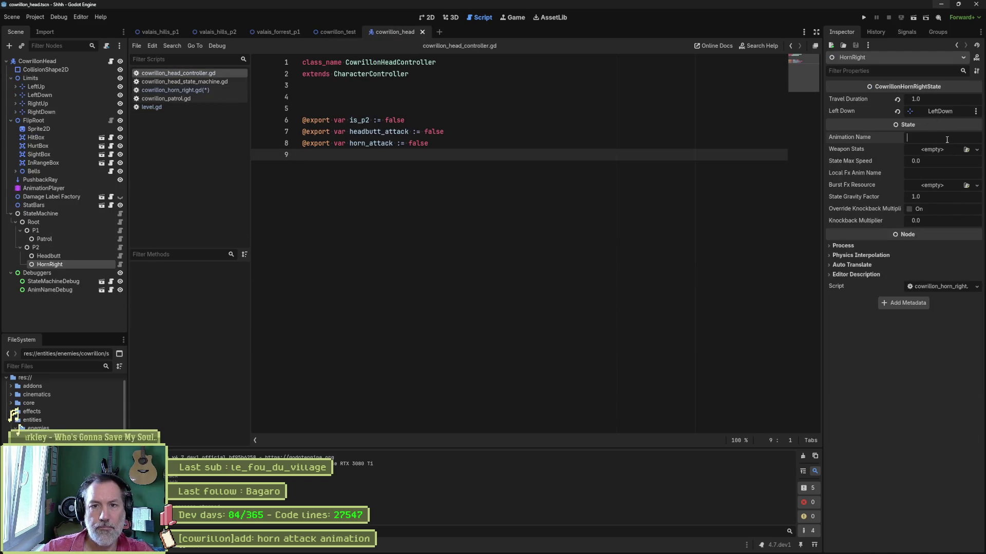
{"action": "type", "text": "horn_right"}
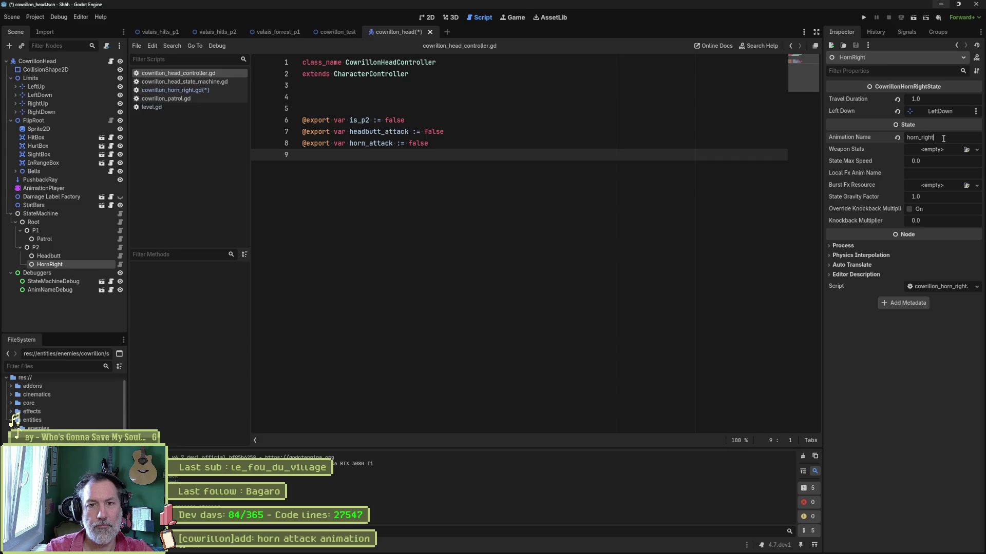
{"action": "left_click", "coordinate": [339, 32]}
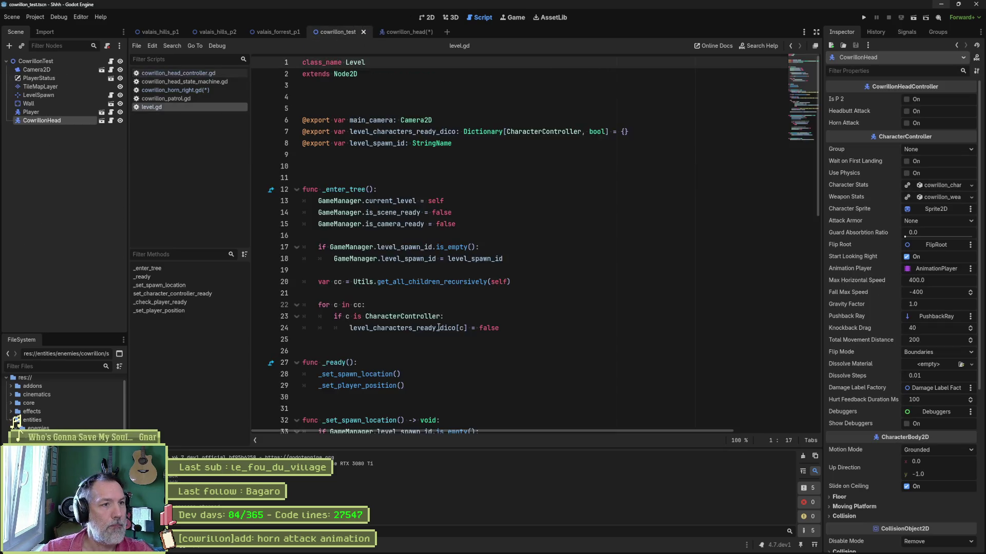
{"action": "key", "text": "F6"}
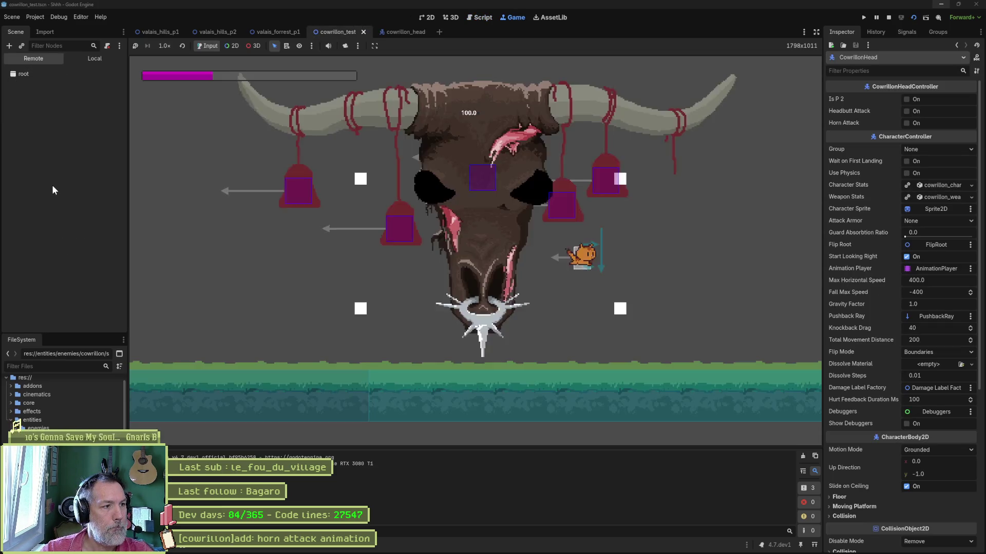
Enable Horn Attack on the running CowrillonHead, stop with F8, and return to cowrillon_head.
{"action": "left_click", "coordinate": [59, 184]}
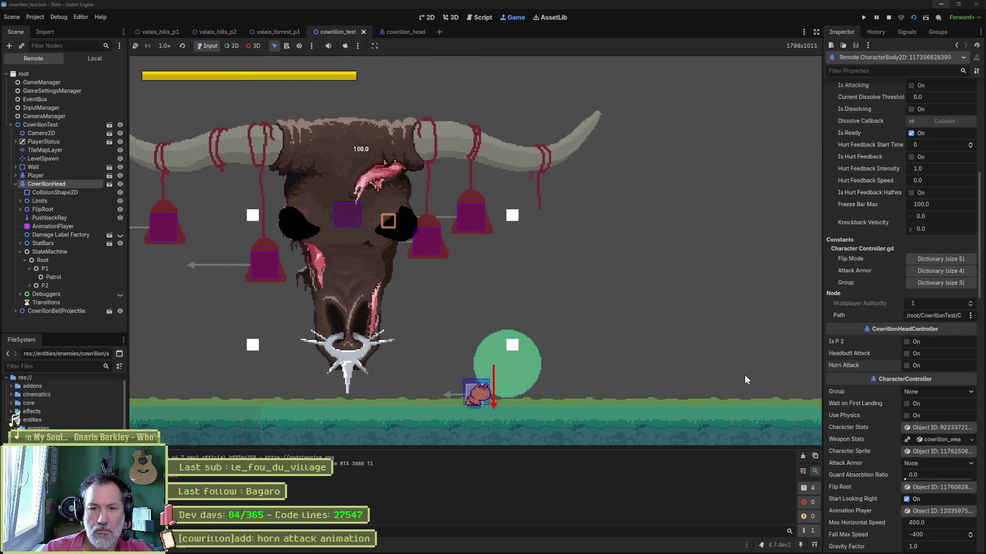
{"action": "left_click", "coordinate": [913, 365]}
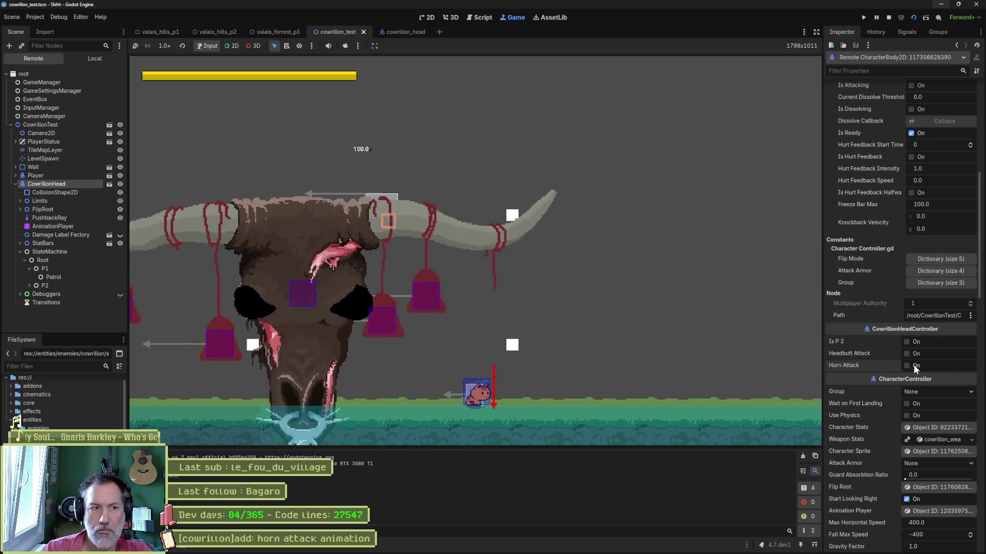
{"action": "key", "text": "F8"}
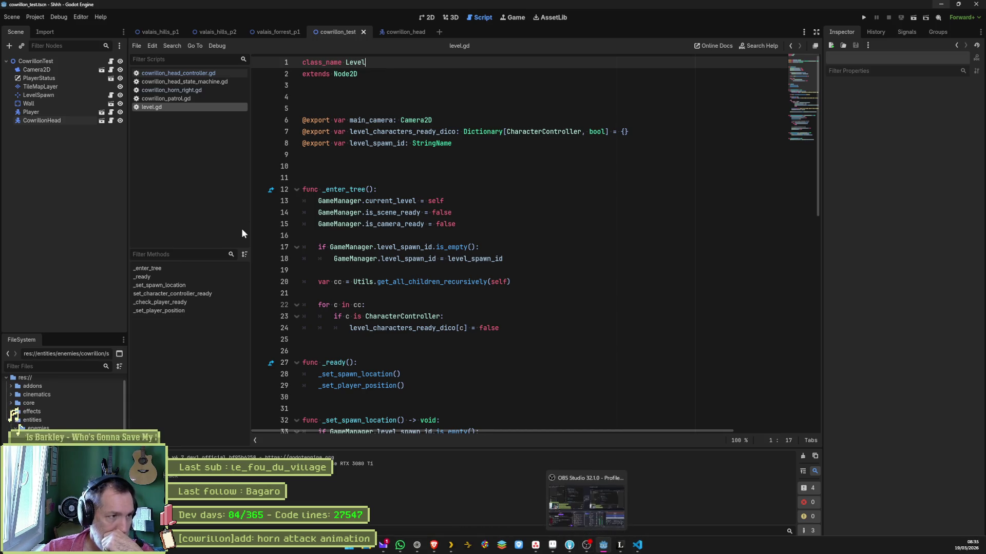
{"action": "left_click", "coordinate": [391, 32]}
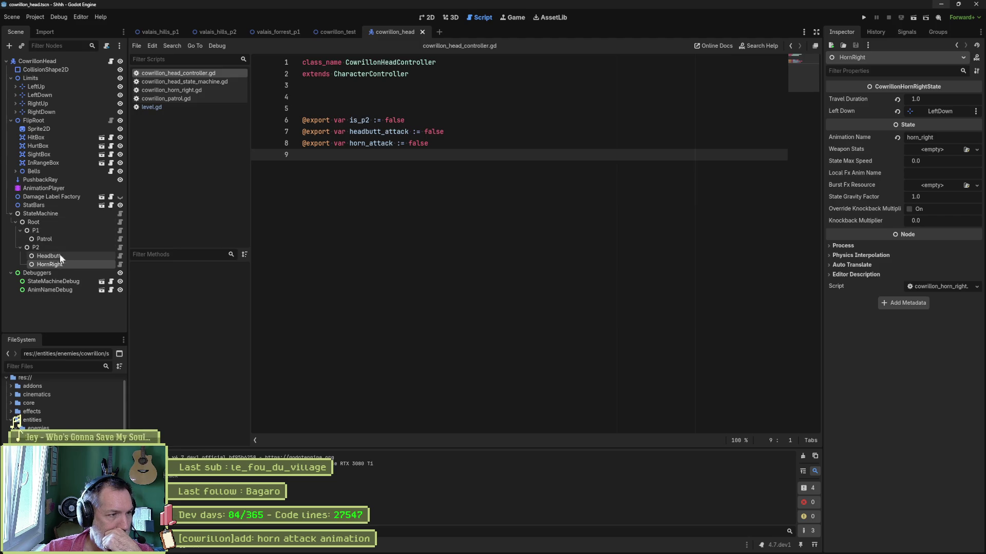
{"action": "left_click", "coordinate": [44, 188]}
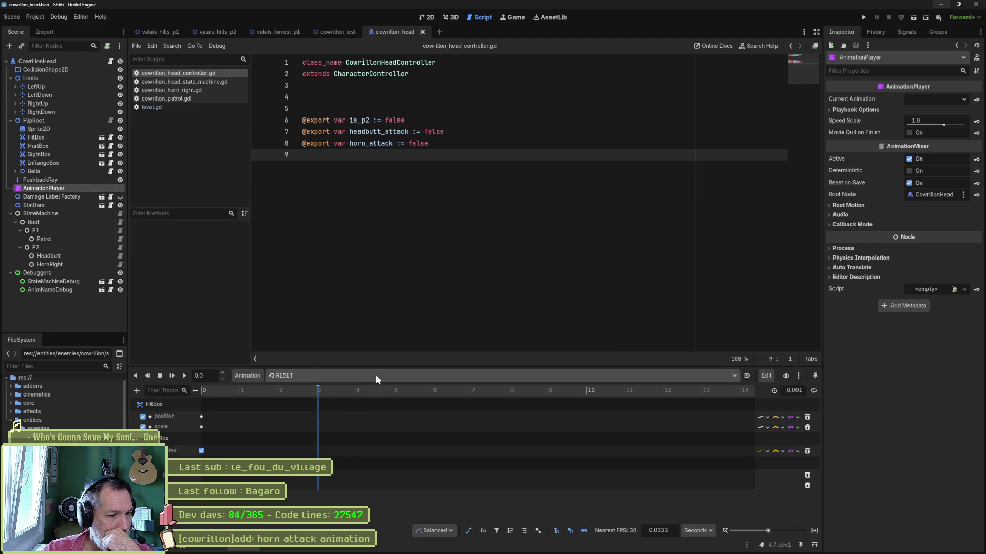
Show the horn_right animation fitted to the timeline.
{"action": "left_click", "coordinate": [374, 376]}
{"action": "left_click", "coordinate": [352, 426]}
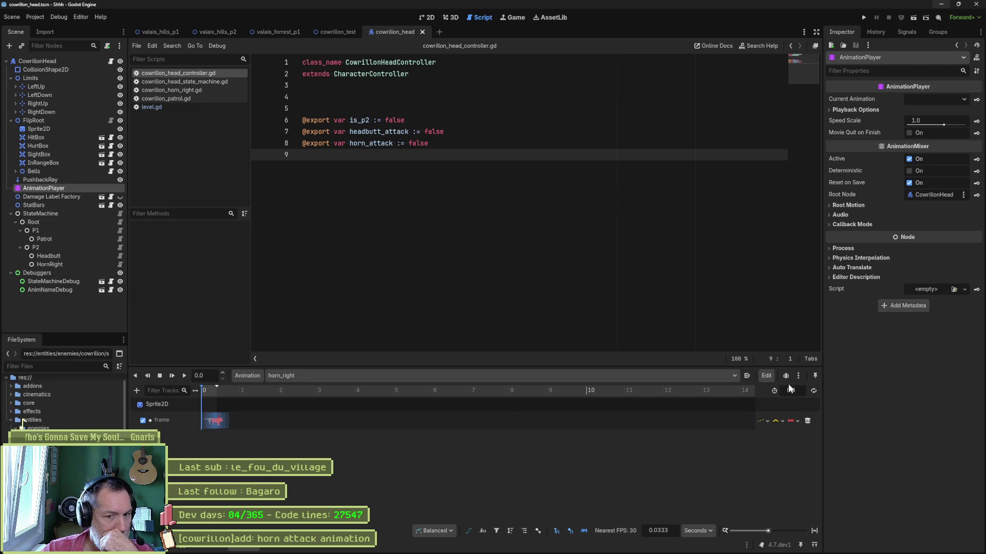
{"action": "left_click", "coordinate": [813, 530]}
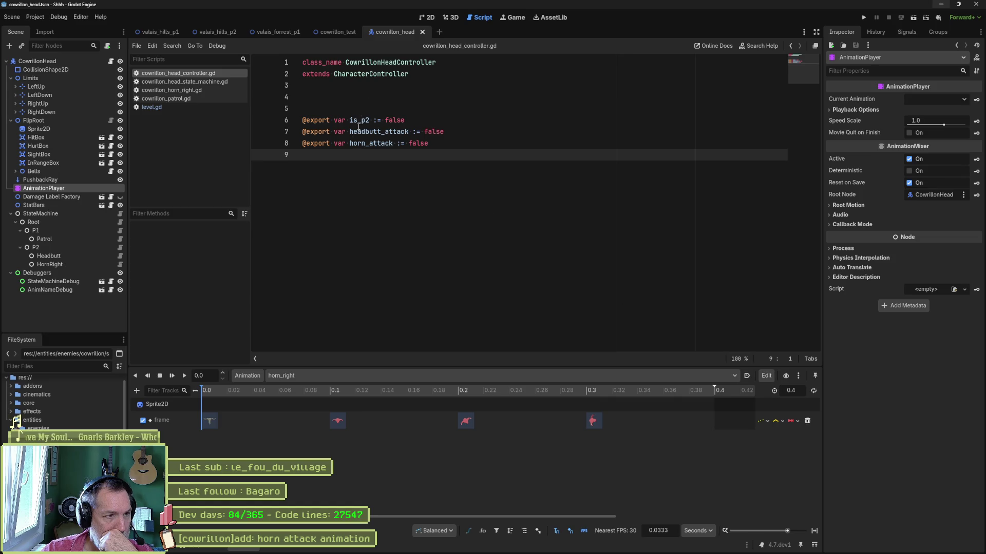
Review cowrillon_horn_right.gd's enter_state tween setup and on_tween_finished's horn_left play call.
{"action": "left_click", "coordinate": [180, 90]}
{"action": "scroll", "coordinate": [364, 201], "scroll_direction": "down", "scroll_amount": 2}
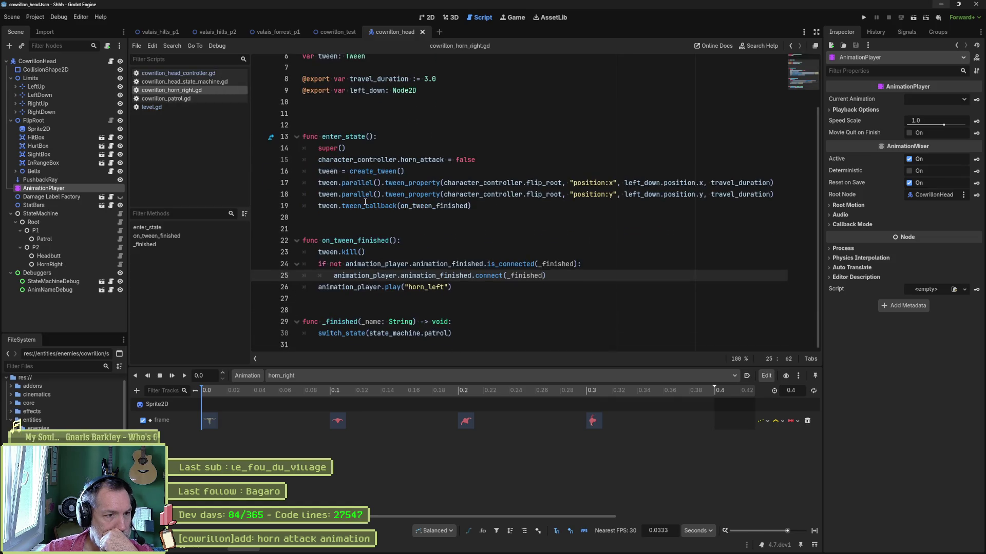
{"action": "left_click", "coordinate": [377, 160]}
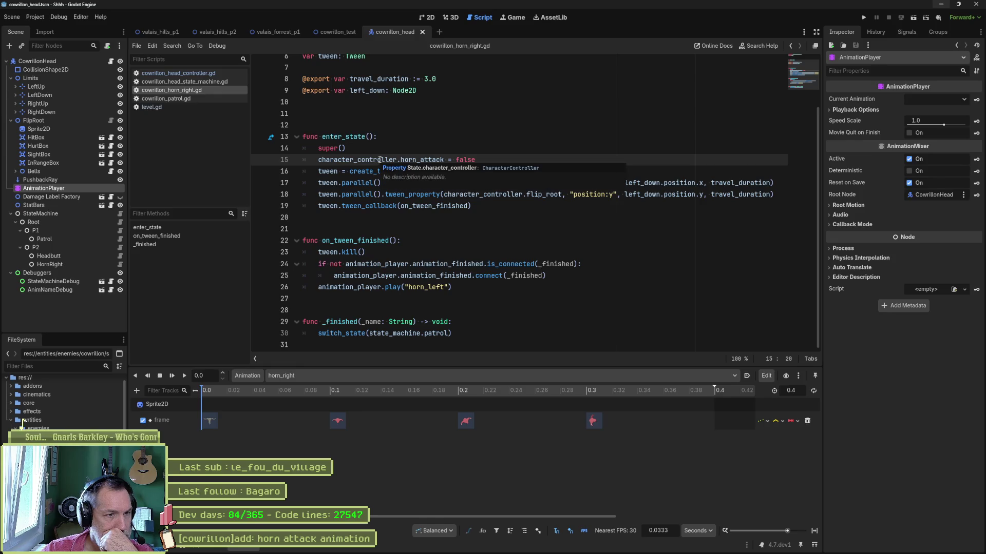
{"action": "mouse_move", "coordinate": [345, 181]}
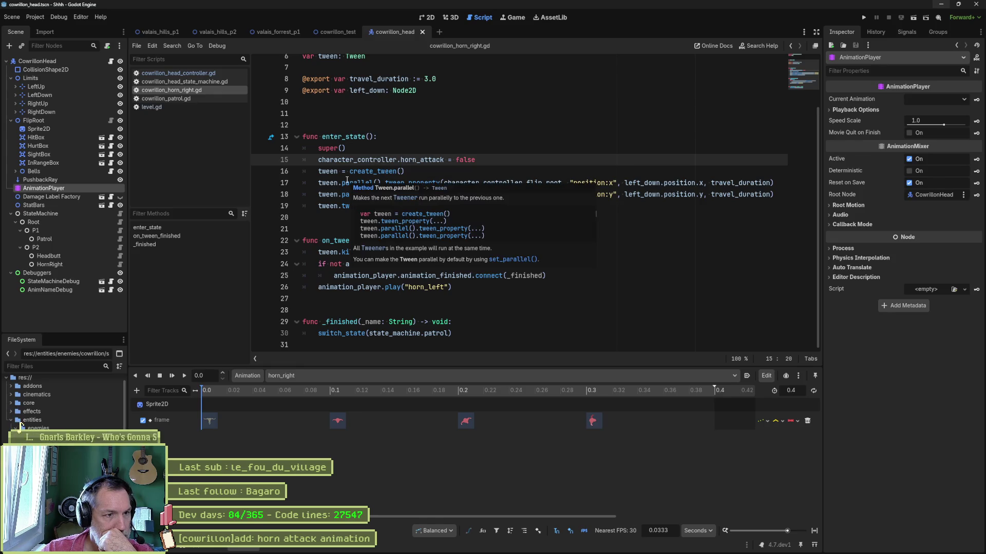
{"action": "left_click_drag", "start_coordinate": [331, 171], "coordinate": [332, 219]}
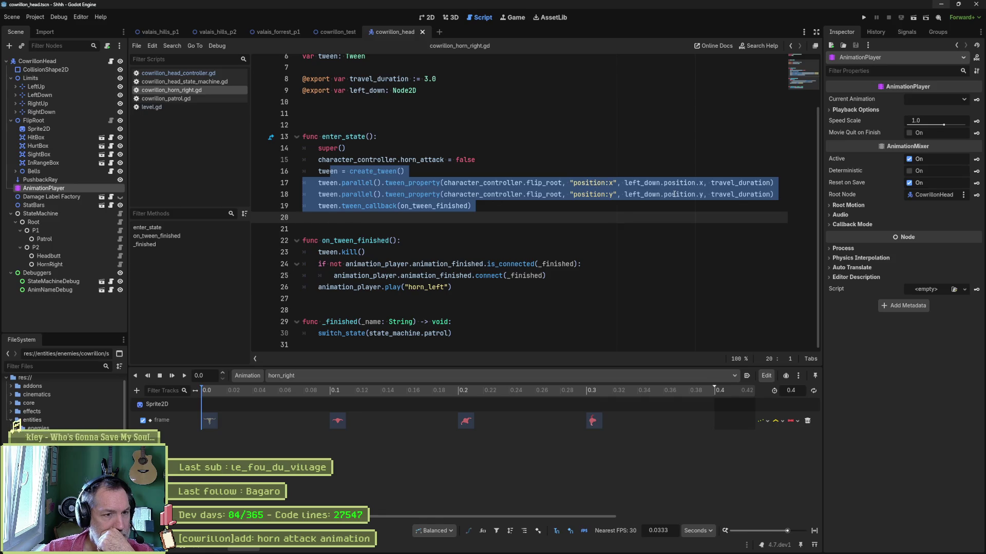
{"action": "mouse_move", "coordinate": [669, 194]}
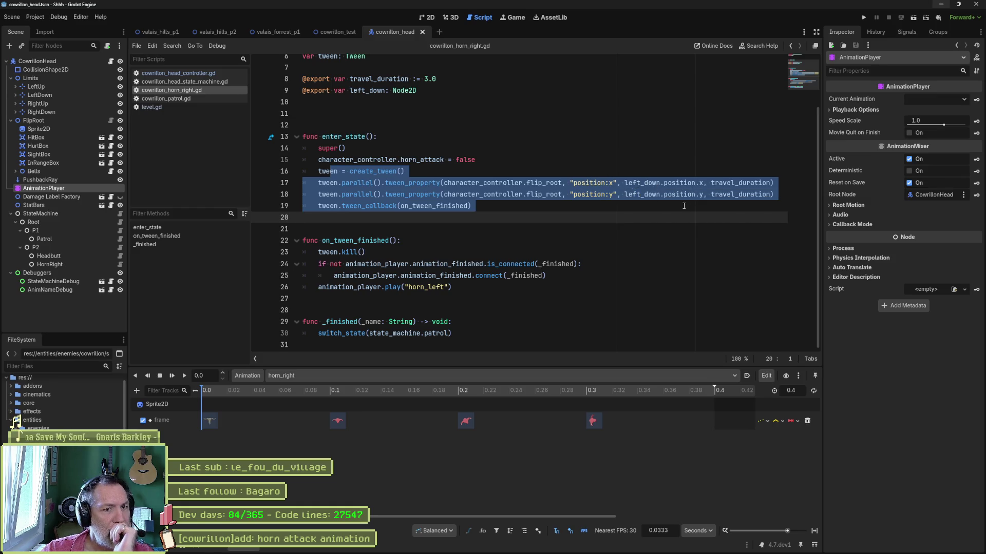
{"action": "double_click", "coordinate": [453, 206]}
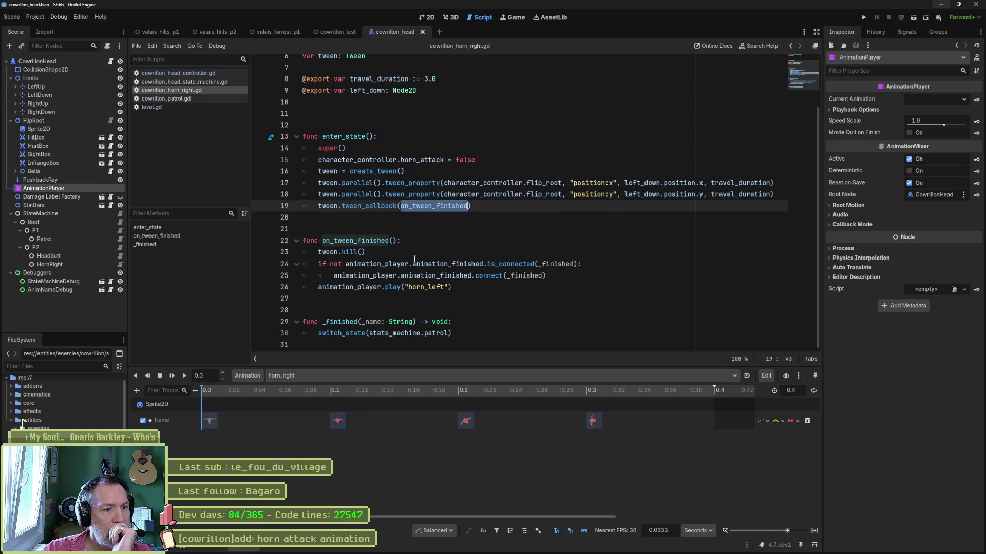
{"action": "left_click", "coordinate": [381, 255]}
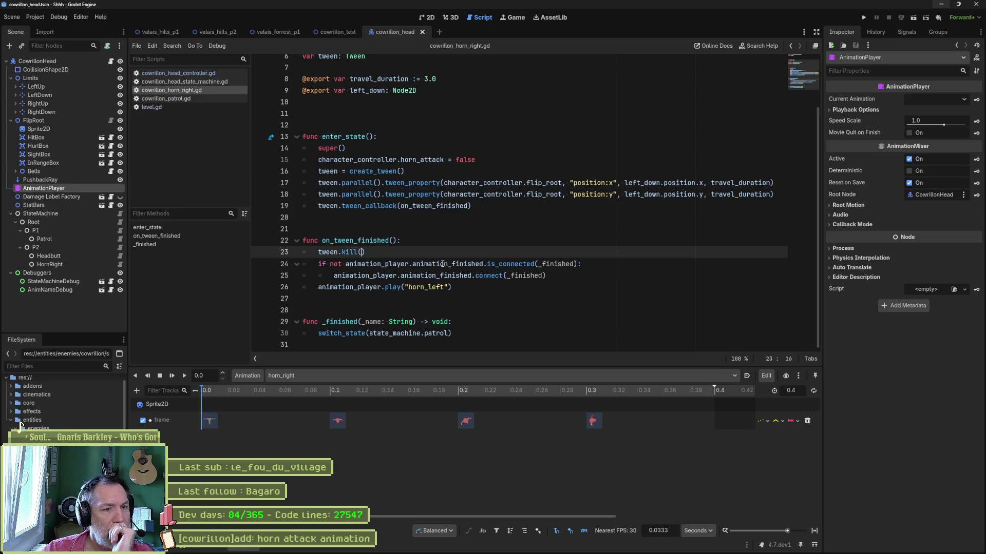
{"action": "double_click", "coordinate": [426, 287]}
{"action": "left_click", "coordinate": [441, 288]}
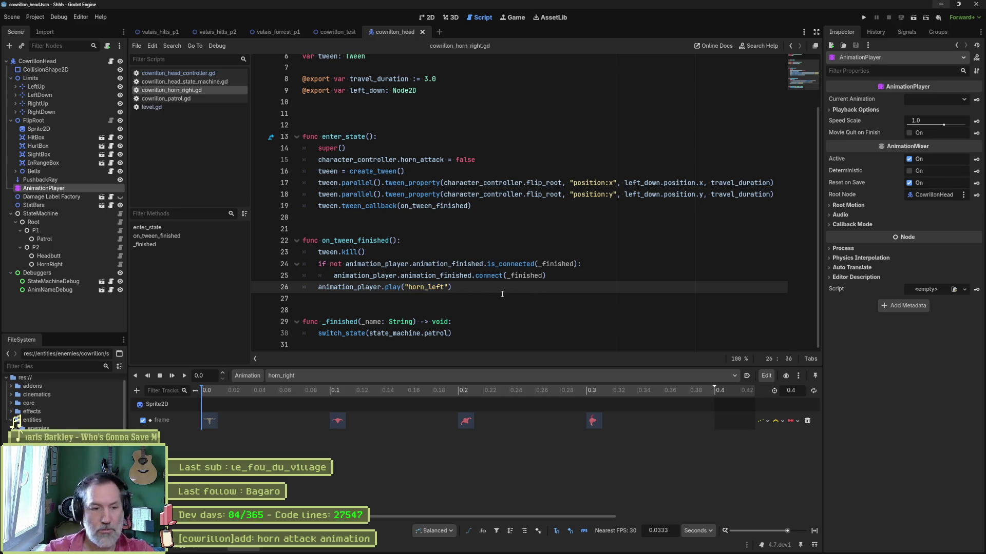
Change line 26 to play("horn_right"), save the script, and launch the game with F5.
{"action": "key", "text": "BackSpace"}
{"action": "key", "text": "BackSpace"}
{"action": "key", "text": "BackSpace"}
{"action": "type", "text": "righ"}
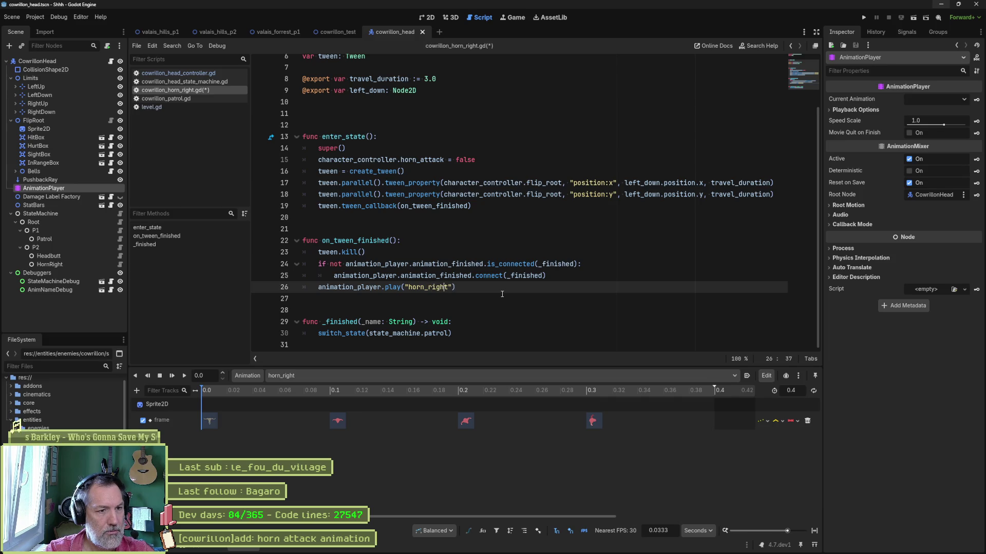
{"action": "key", "text": "ctrl+s"}
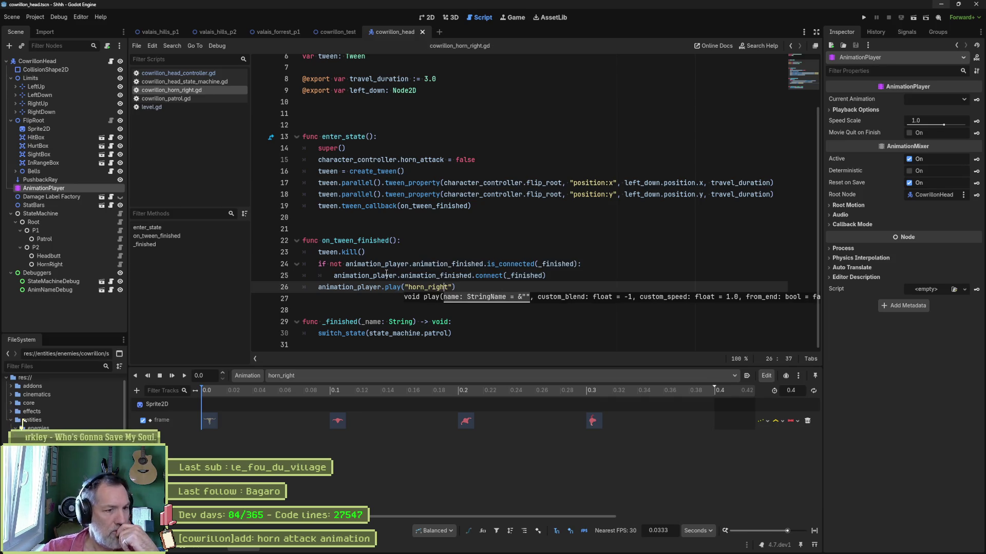
{"action": "left_click", "coordinate": [389, 287]}
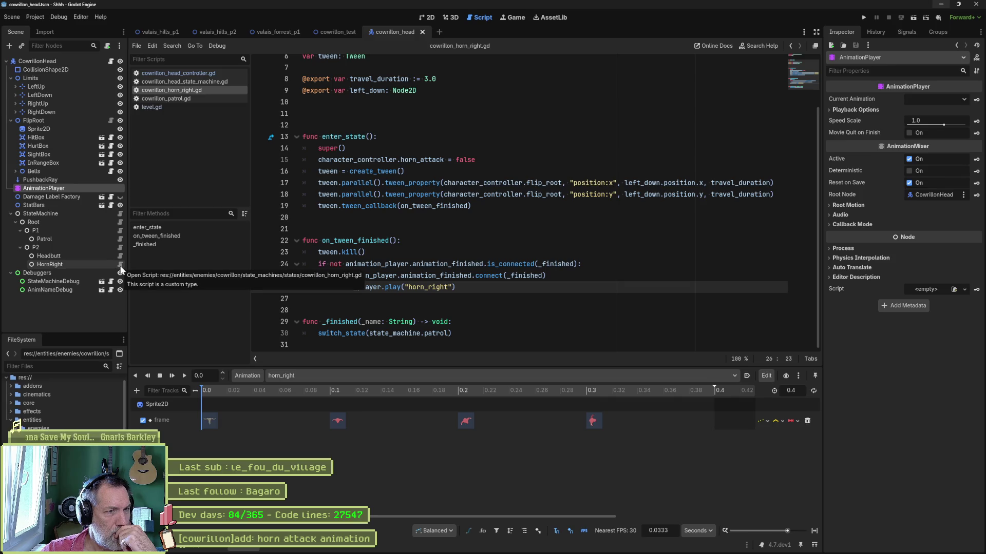
{"action": "scroll", "coordinate": [387, 277], "scroll_direction": "up", "scroll_amount": 2}
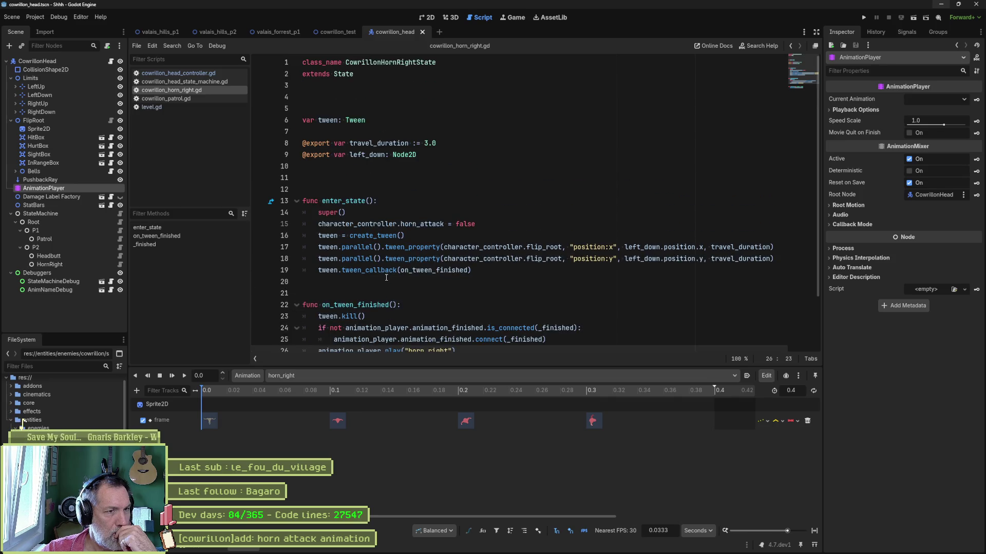
{"action": "scroll", "coordinate": [386, 277], "scroll_direction": "down", "scroll_amount": 2}
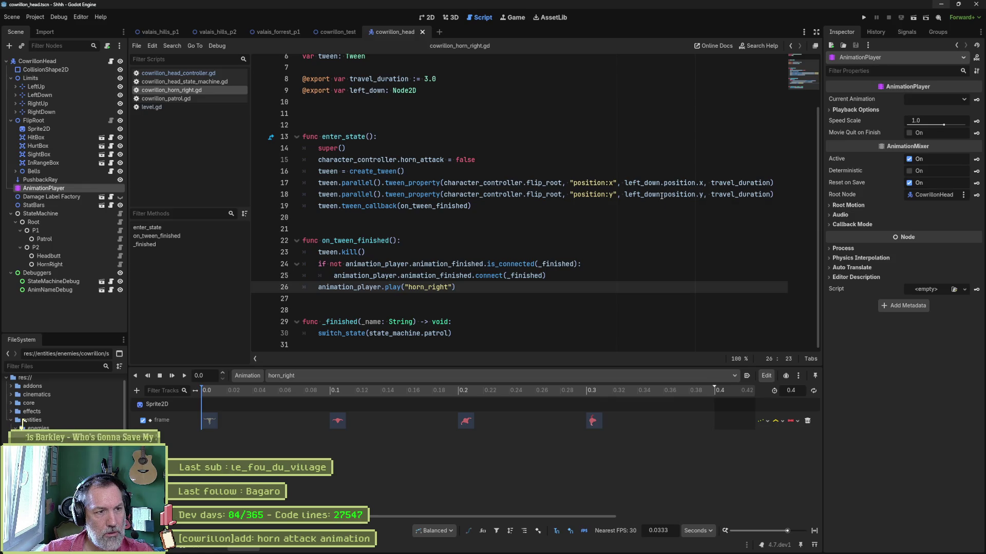
{"action": "key", "text": "F5"}
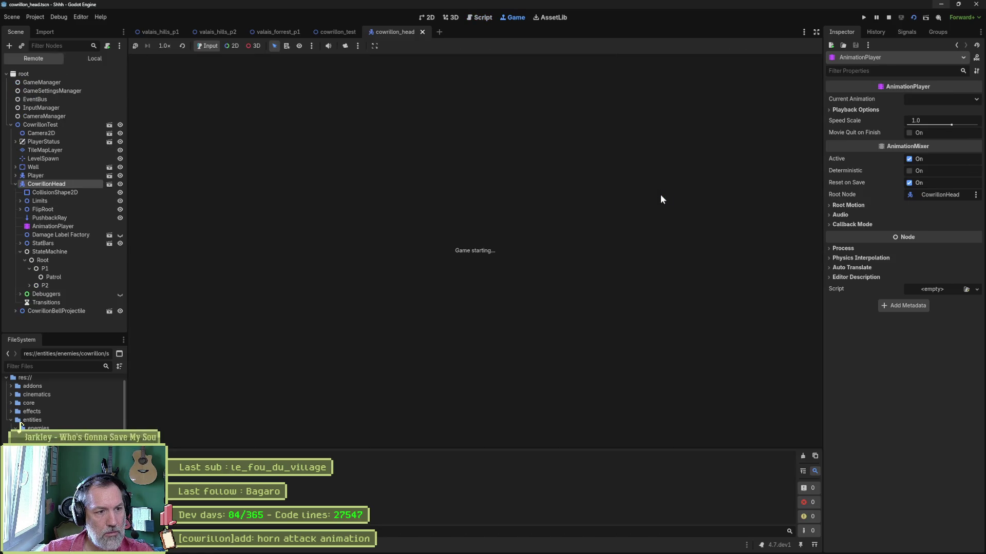
Run cowrillon_test with F6 and enable Horn Attack on the running CowrillonHead.
{"action": "key", "text": "F8"}
{"action": "left_click", "coordinate": [323, 31]}
{"action": "key", "text": "F6"}
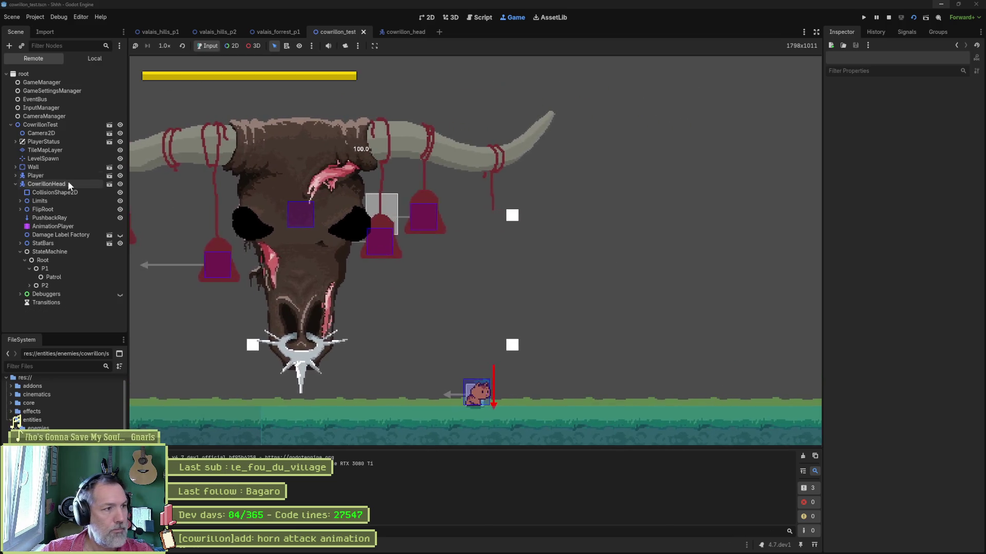
{"action": "left_click", "coordinate": [46, 184]}
{"action": "scroll", "coordinate": [903, 308], "scroll_direction": "down", "scroll_amount": 10}
{"action": "left_click", "coordinate": [913, 366]}
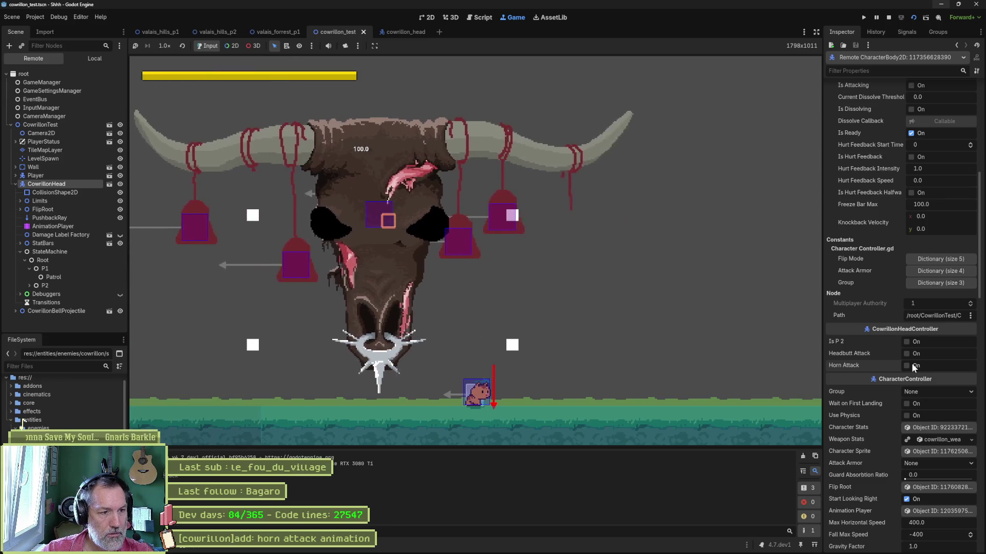
Stop the game with F8 and return to the 2D view of the test scene.
{"action": "key", "text": "F8"}
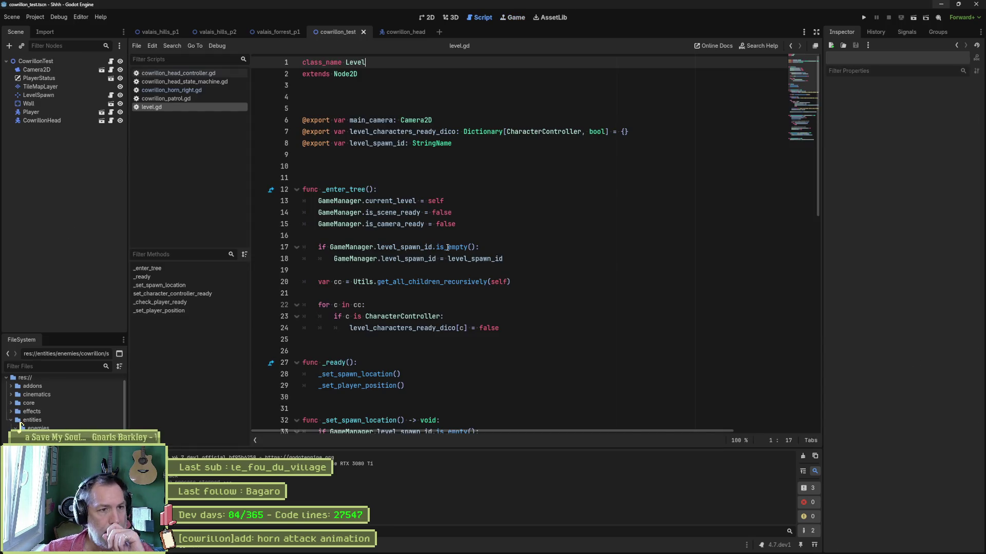
{"action": "left_click", "coordinate": [171, 90]}
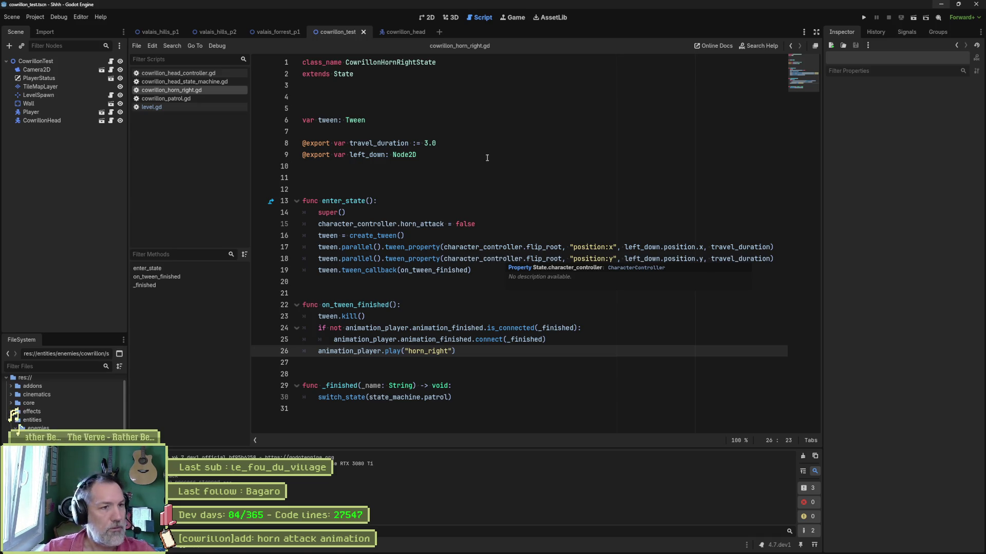
{"action": "left_click", "coordinate": [422, 17]}
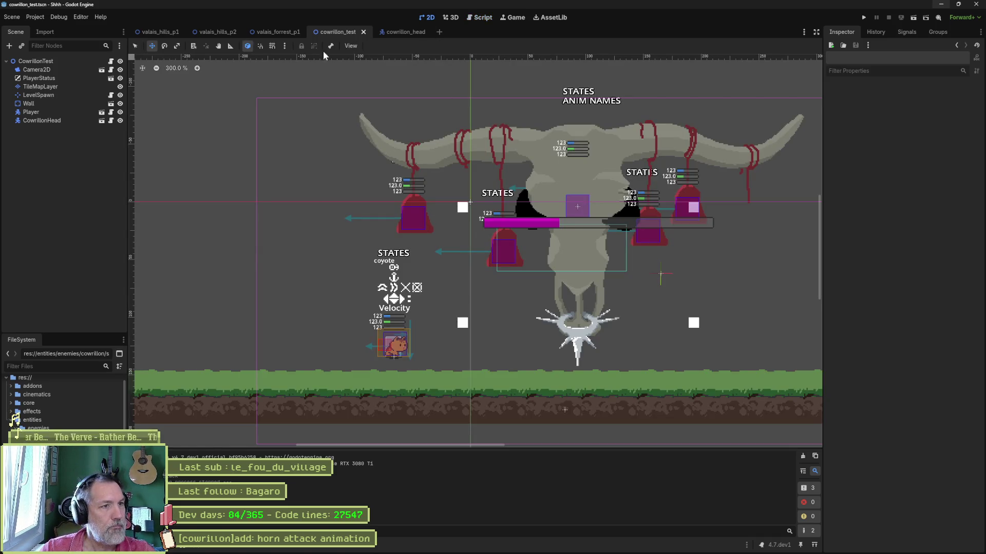
Recentre the level view on the boss and open the CowrillonHead instance in its own scene tab.
{"action": "mouse_move", "coordinate": [395, 34]}
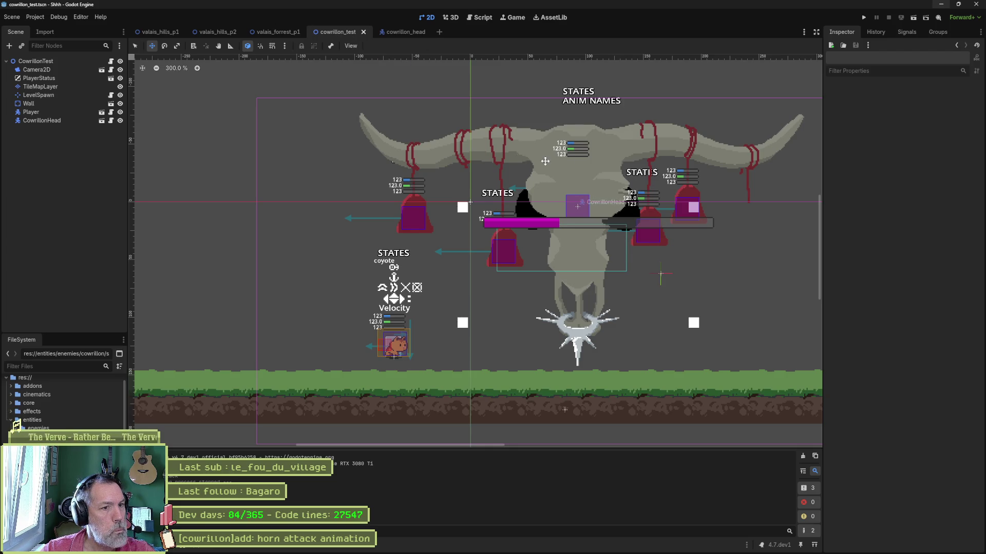
{"action": "left_click_drag", "start_coordinate": [519, 158], "coordinate": [383, 168]}
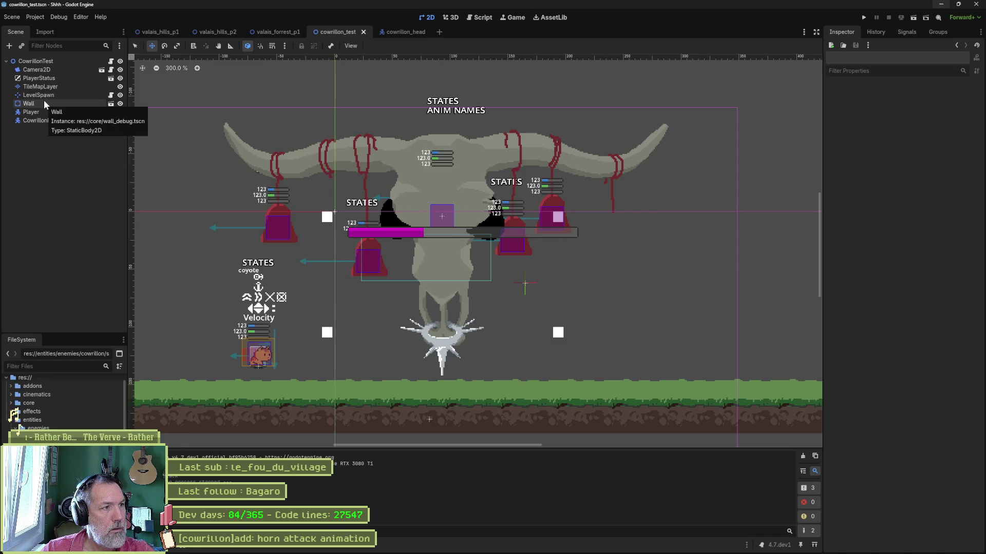
{"action": "left_click", "coordinate": [63, 122]}
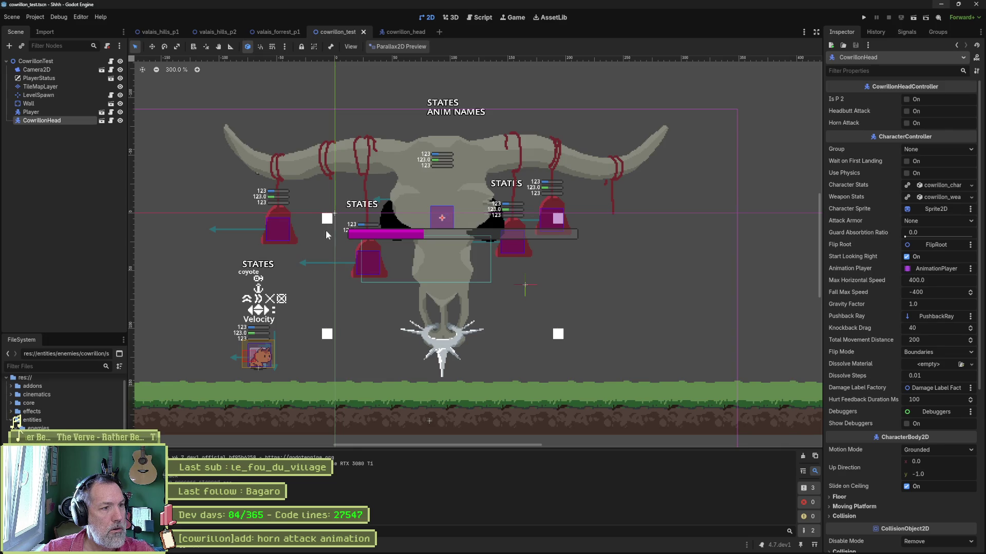
{"action": "left_click", "coordinate": [102, 121]}
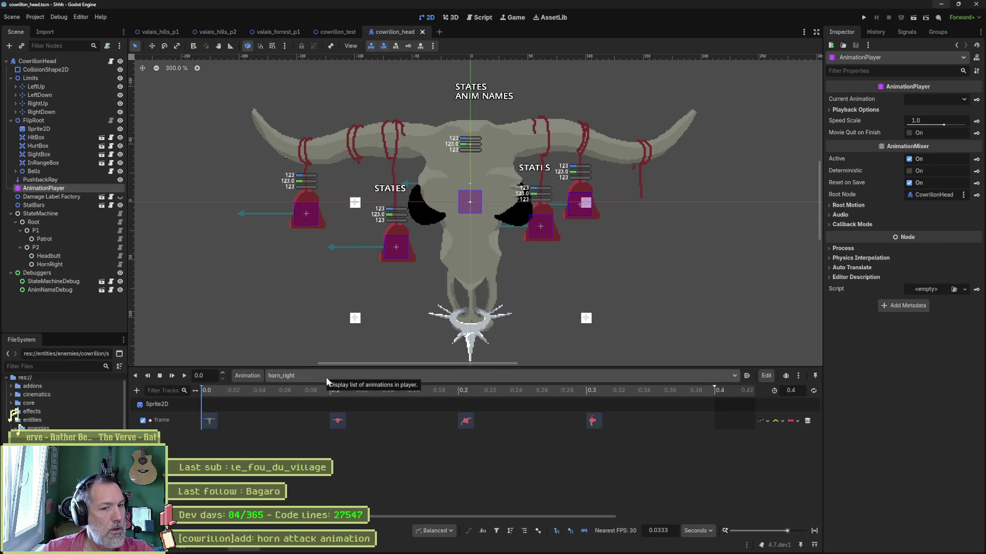
Show the horn_left animation fitted in the timeline for comparison.
{"action": "left_click", "coordinate": [389, 374]}
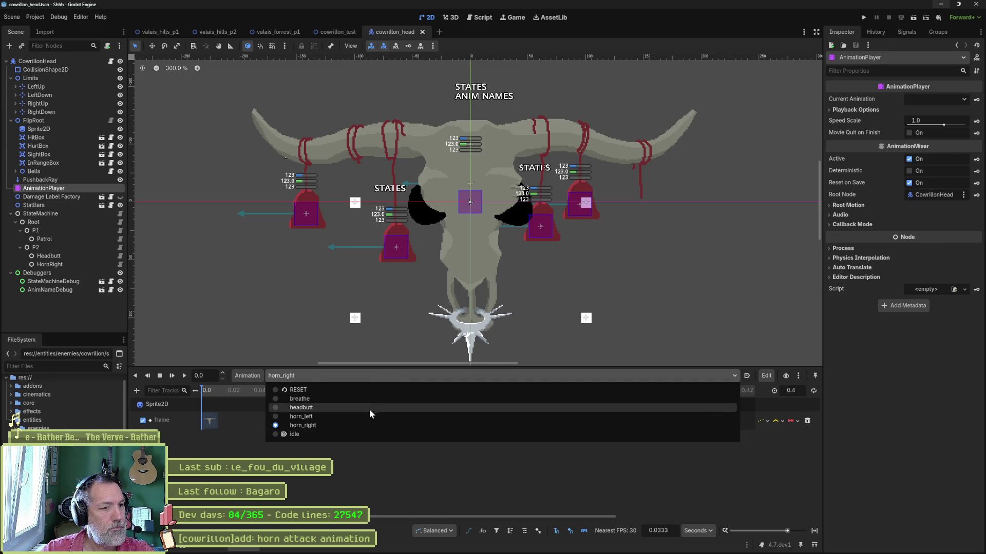
{"action": "left_click", "coordinate": [370, 416]}
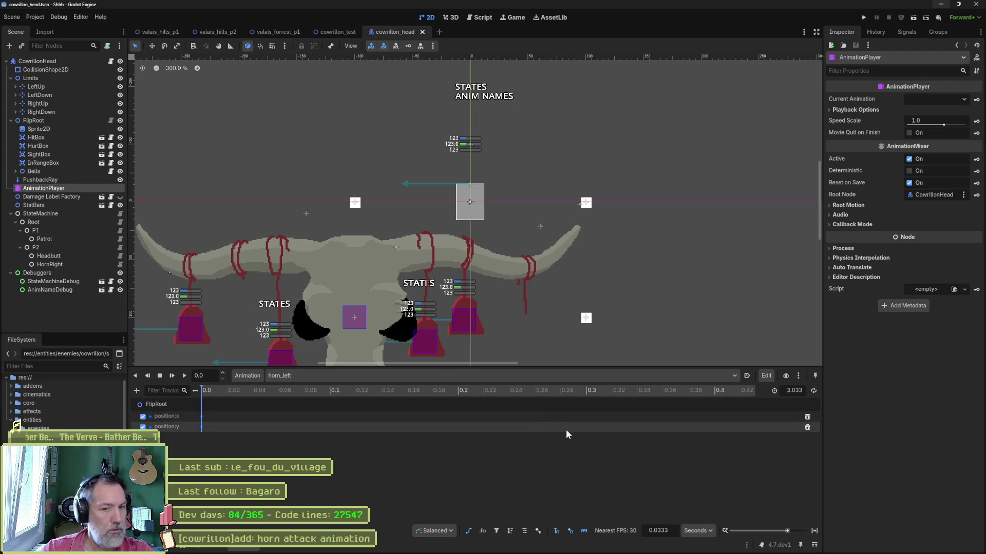
{"action": "left_click", "coordinate": [813, 532]}
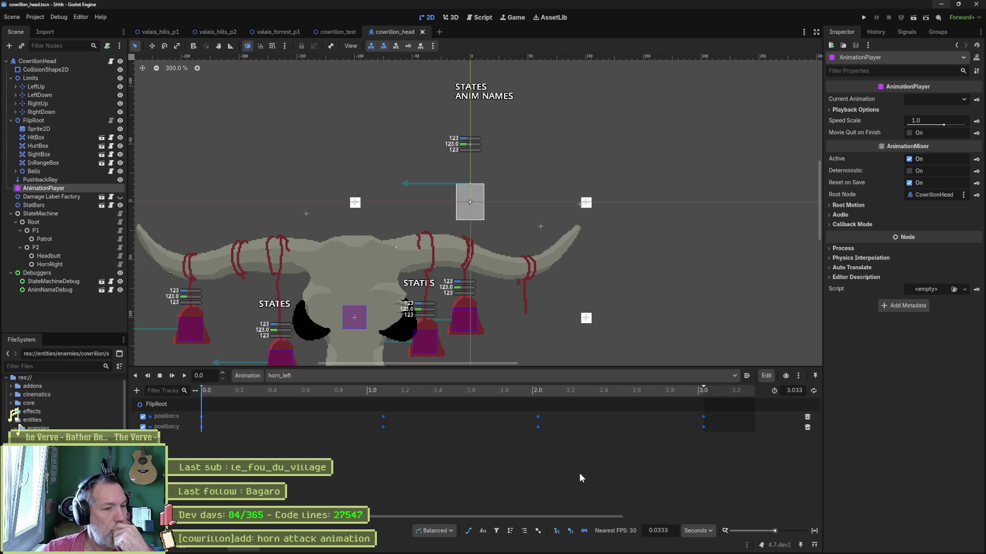
{"action": "scroll", "coordinate": [586, 310], "scroll_direction": "down", "scroll_amount": 3}
{"action": "scroll", "coordinate": [538, 202], "scroll_direction": "up", "scroll_amount": 2}
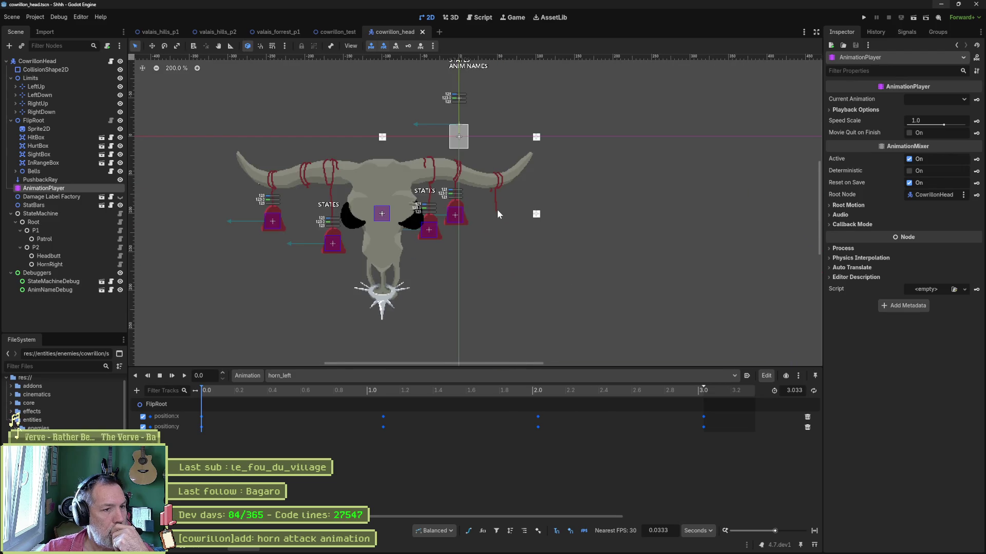
{"action": "scroll", "coordinate": [492, 212], "scroll_direction": "up", "scroll_amount": 2}
Return to horn_right, zoom the timeline to 0–2.5 s, and select FlipRoot (position -100, 100).
{"action": "left_click", "coordinate": [369, 376]}
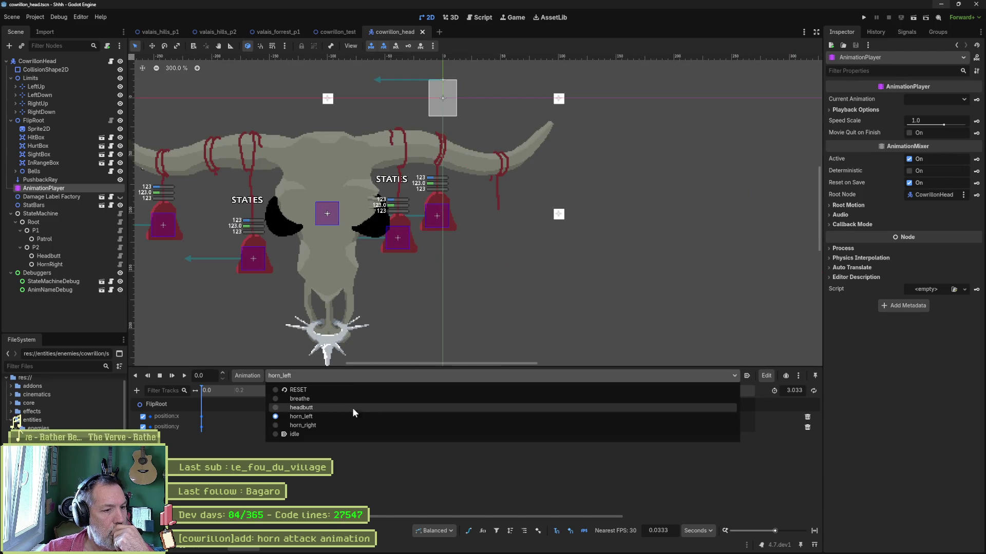
{"action": "left_click", "coordinate": [336, 424]}
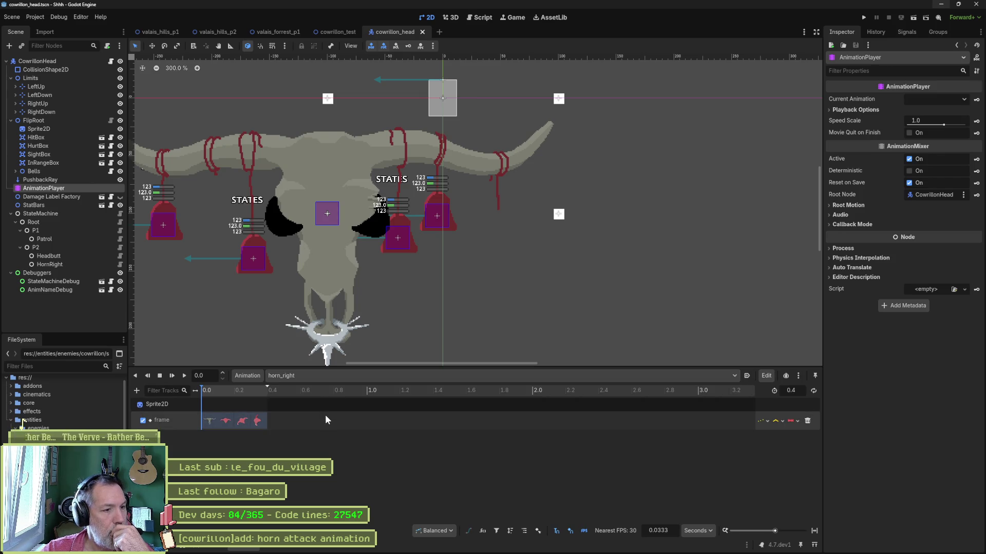
{"action": "left_click", "coordinate": [815, 532]}
{"action": "left_click_drag", "start_coordinate": [788, 532], "coordinate": [776, 532]}
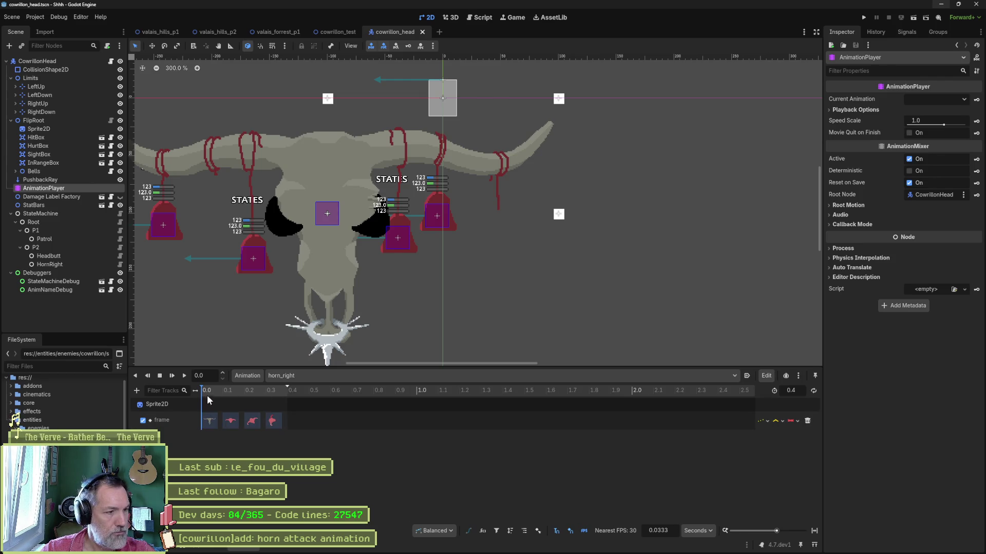
{"action": "left_click", "coordinate": [42, 122]}
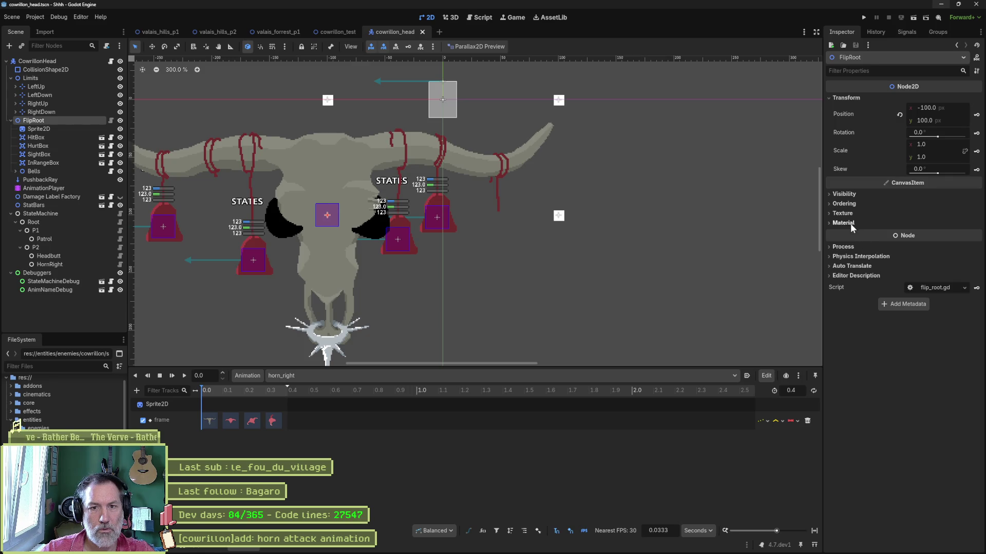
Key FlipRoot's position in horn_right, then select all of horn_left's position keys to reuse.
{"action": "left_click", "coordinate": [977, 116]}
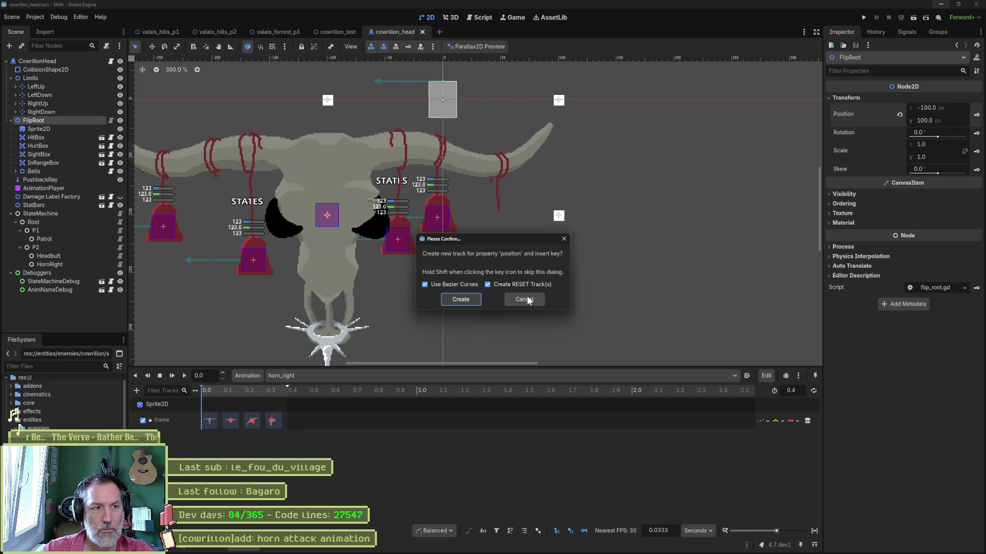
{"action": "left_click", "coordinate": [470, 298]}
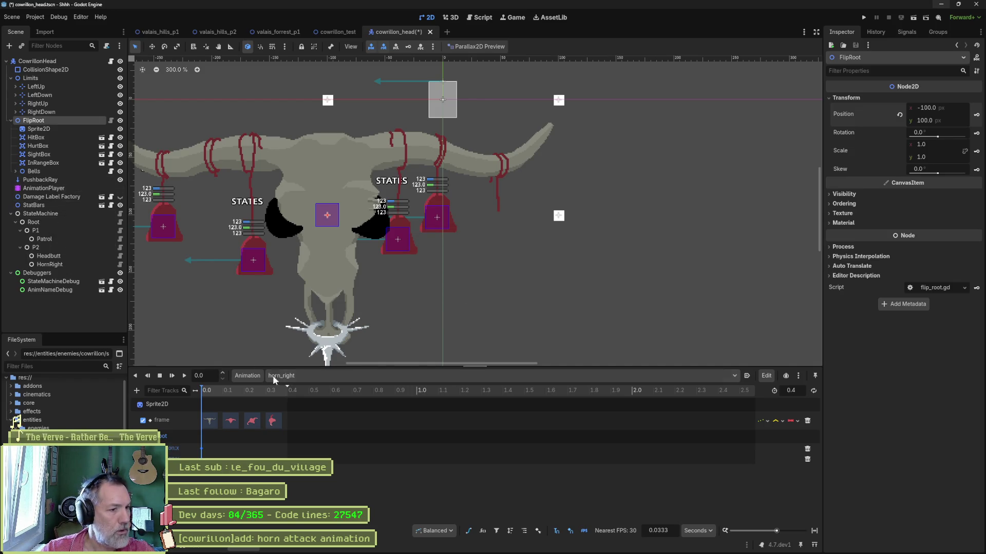
{"action": "left_click", "coordinate": [354, 376]}
{"action": "left_click", "coordinate": [339, 418]}
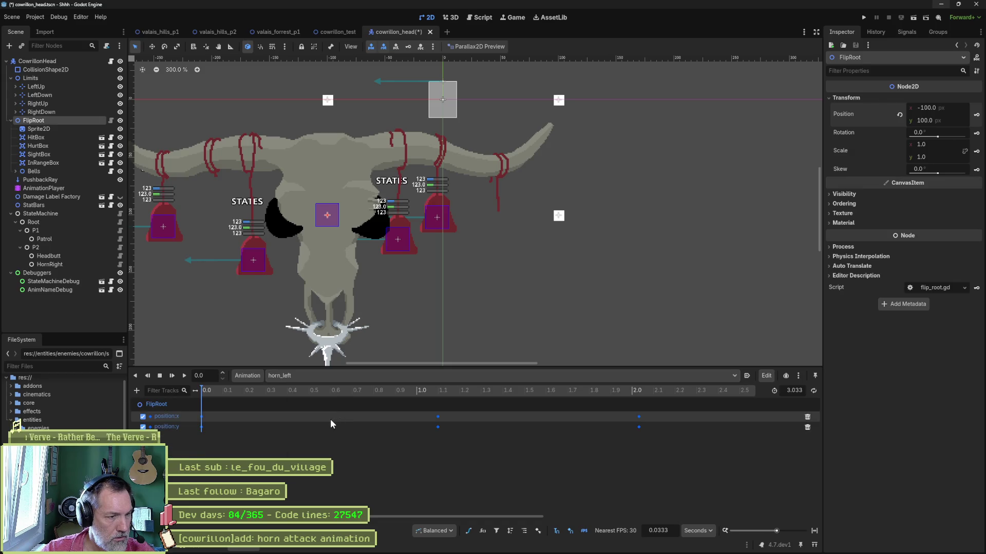
{"action": "left_click", "coordinate": [814, 531]}
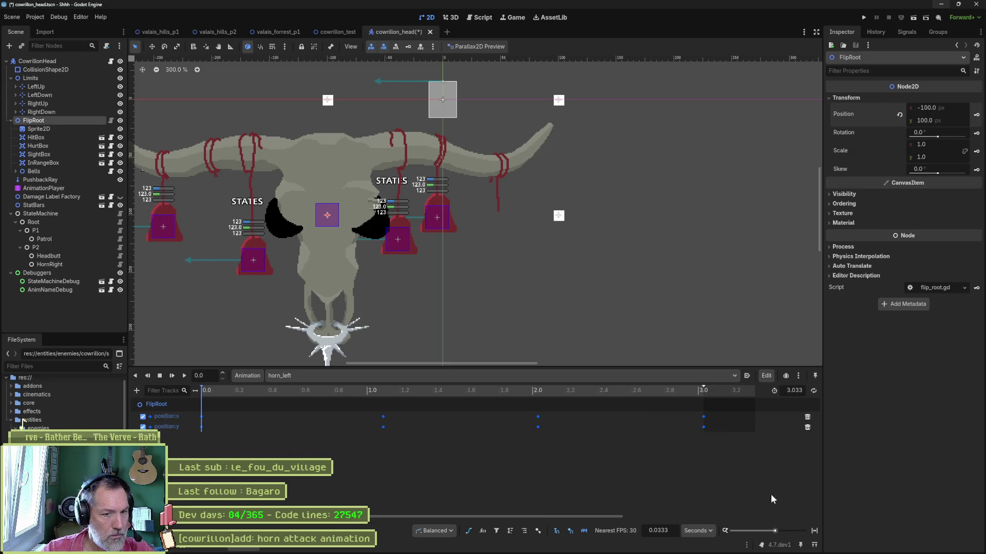
{"action": "left_click_drag", "start_coordinate": [722, 415], "coordinate": [199, 434]}
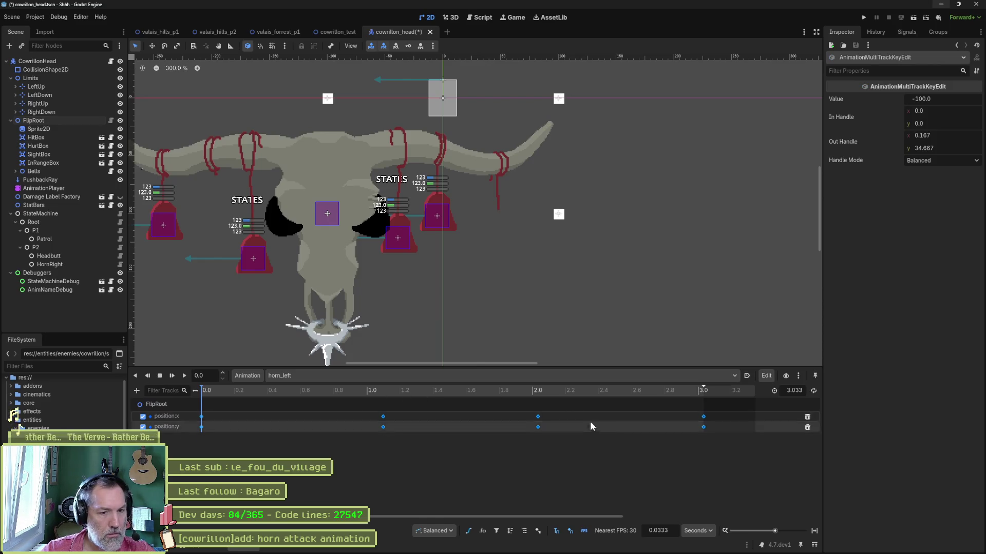
{"action": "left_click", "coordinate": [502, 376]}
{"action": "left_click", "coordinate": [332, 419]}
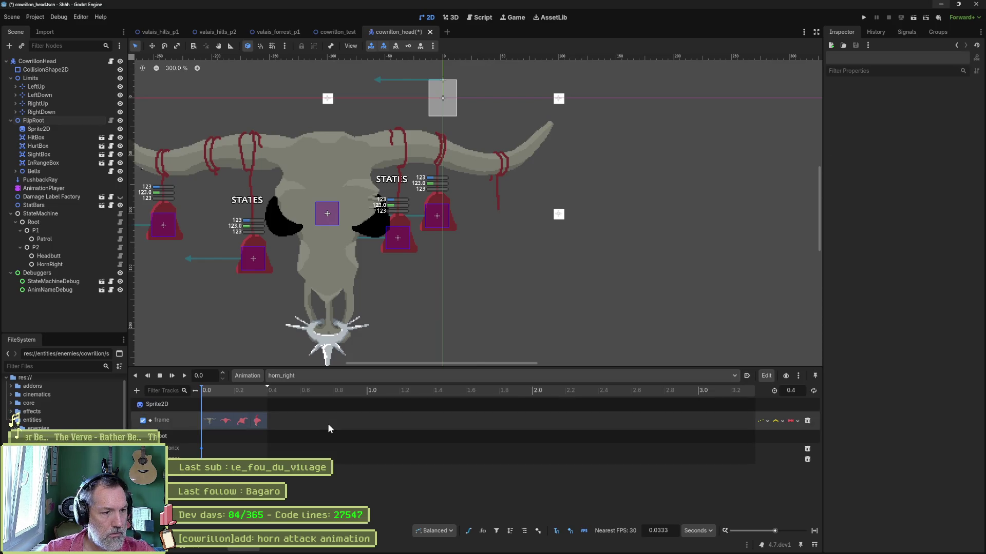
Paste horn_left's position keys into horn_right and stretch its length to about 3.033 s.
{"action": "left_click", "coordinate": [205, 449]}
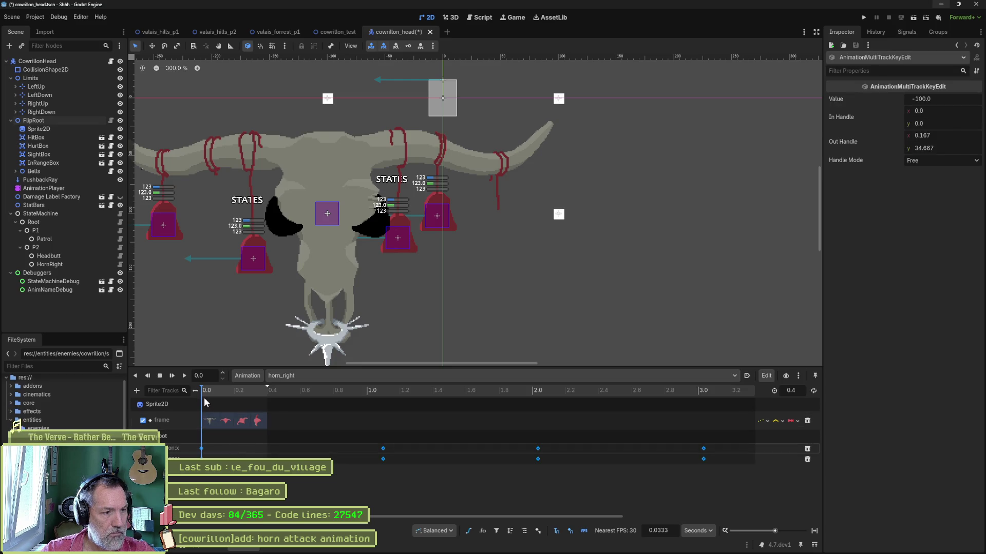
{"action": "left_click", "coordinate": [240, 390]}
{"action": "left_click_drag", "start_coordinate": [250, 388], "coordinate": [421, 390]}
{"action": "left_click", "coordinate": [260, 389]}
{"action": "mouse_move", "coordinate": [272, 403]}
{"action": "left_mouse_down"}
{"action": "mouse_move", "coordinate": [729, 403]}
{"action": "mouse_move", "coordinate": [704, 413]}
{"action": "left_mouse_up"}
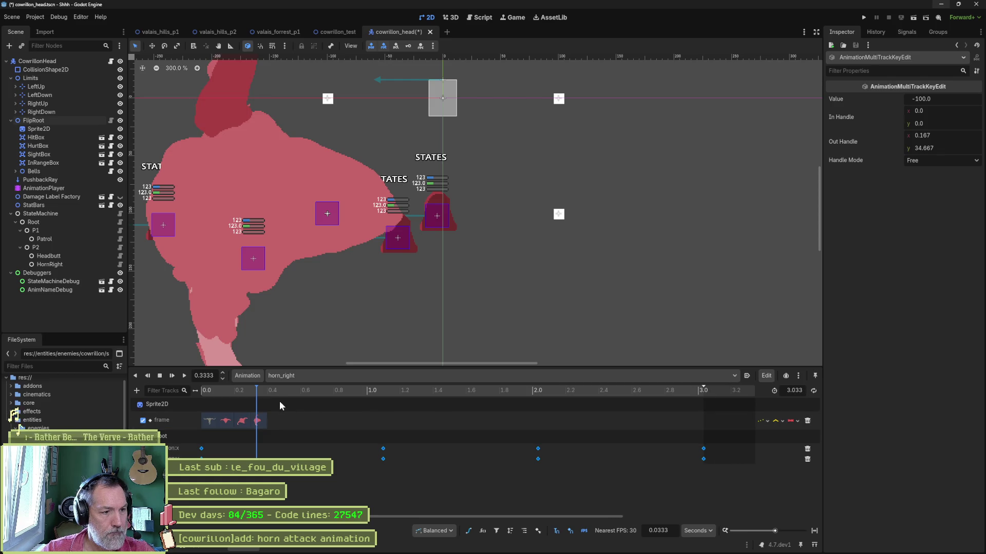
Scrub and play horn_right from the start, then switch over to Aseprite.
{"action": "mouse_move", "coordinate": [257, 391]}
{"action": "left_mouse_down"}
{"action": "mouse_move", "coordinate": [439, 395]}
{"action": "mouse_move", "coordinate": [195, 397]}
{"action": "mouse_move", "coordinate": [383, 398]}
{"action": "left_mouse_up"}
{"action": "mouse_move", "coordinate": [712, 409]}
{"action": "left_mouse_down"}
{"action": "mouse_move", "coordinate": [230, 410]}
{"action": "mouse_move", "coordinate": [311, 417]}
{"action": "mouse_move", "coordinate": [244, 416]}
{"action": "left_mouse_up"}
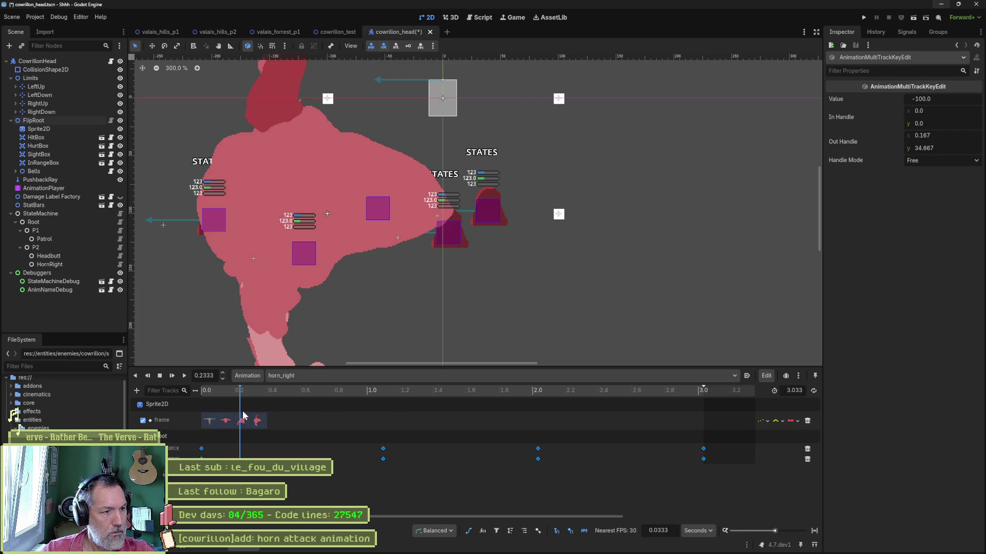
{"action": "left_click", "coordinate": [160, 375]}
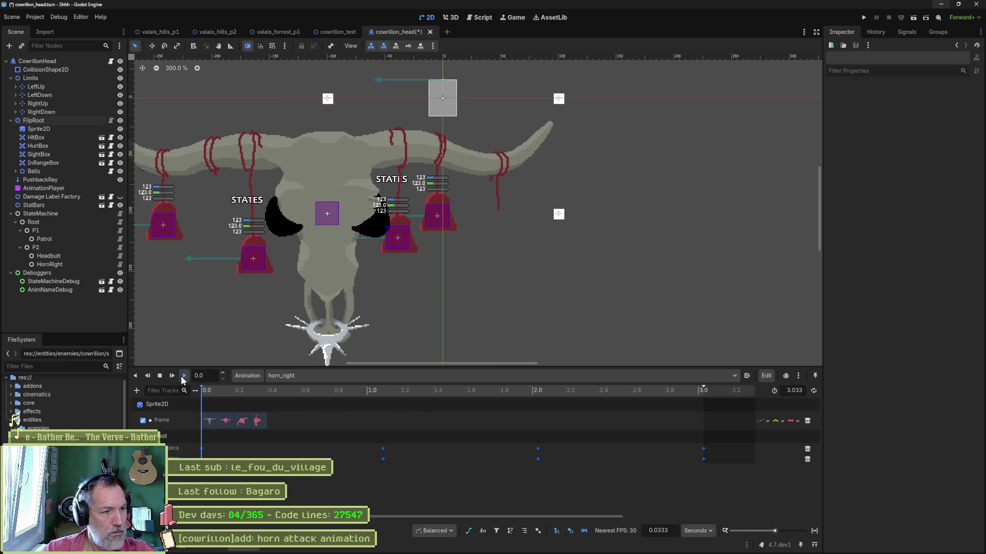
{"action": "left_click", "coordinate": [181, 375]}
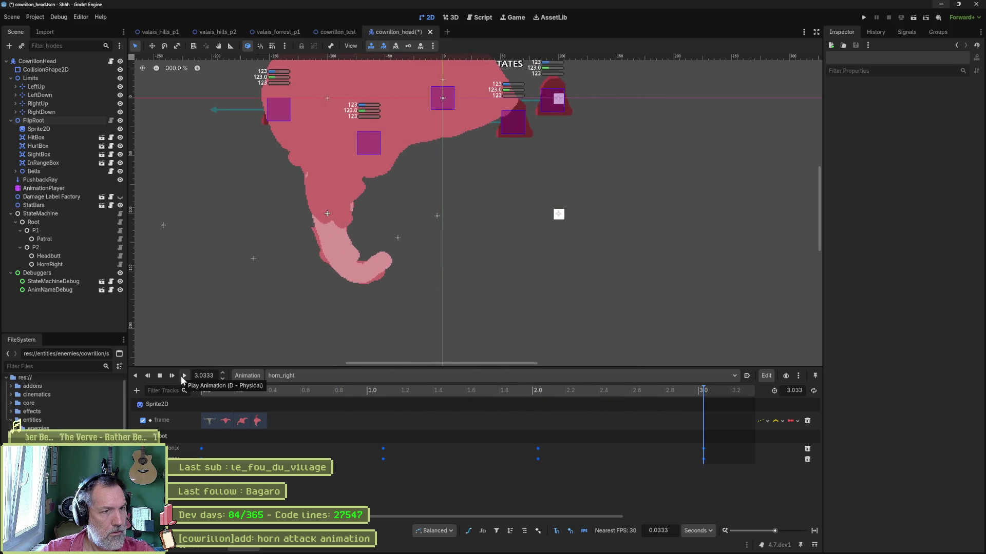
{"action": "left_click", "coordinate": [160, 376]}
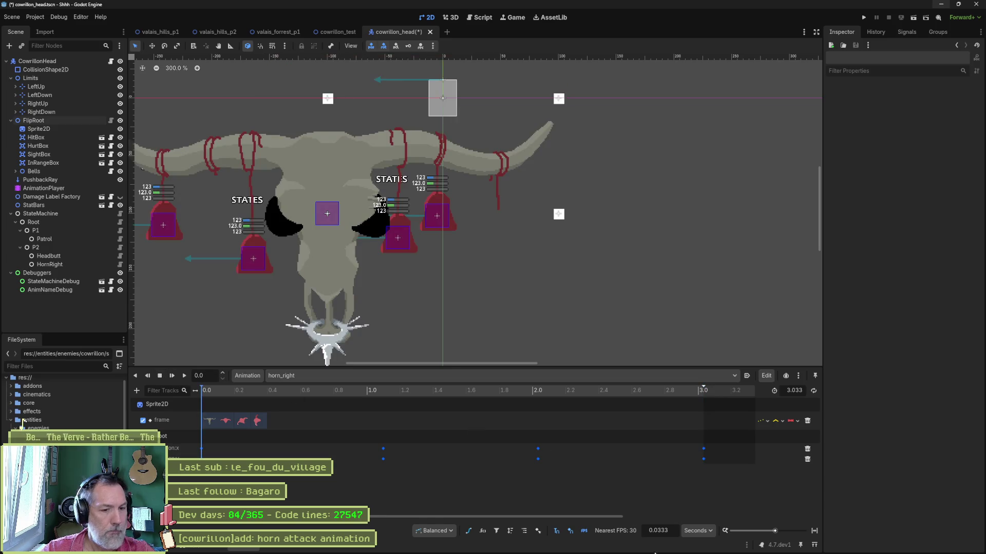
{"action": "left_click", "coordinate": [553, 545]}
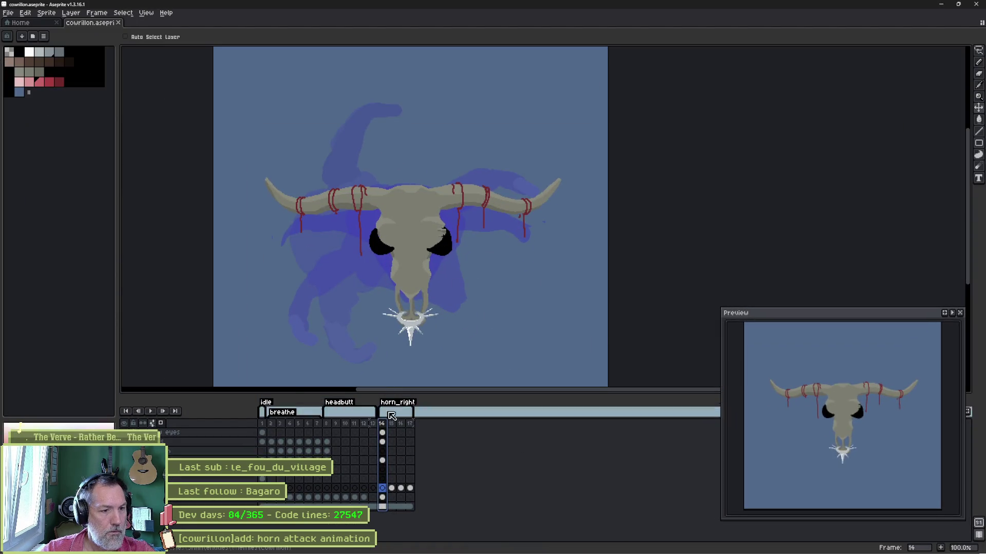
Select horn_right frames 15–17 and shift the red body right on frame 16.
{"action": "left_click_drag", "start_coordinate": [391, 424], "coordinate": [412, 428]}
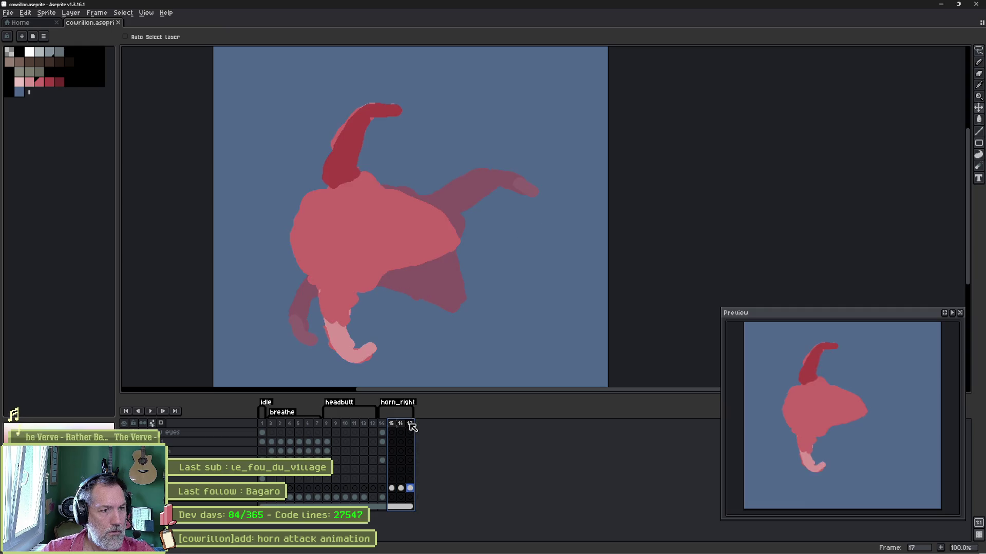
{"action": "left_click", "coordinate": [391, 424]}
{"action": "left_click", "coordinate": [382, 423]}
{"action": "left_click", "coordinate": [392, 424]}
{"action": "left_click", "coordinate": [401, 424]}
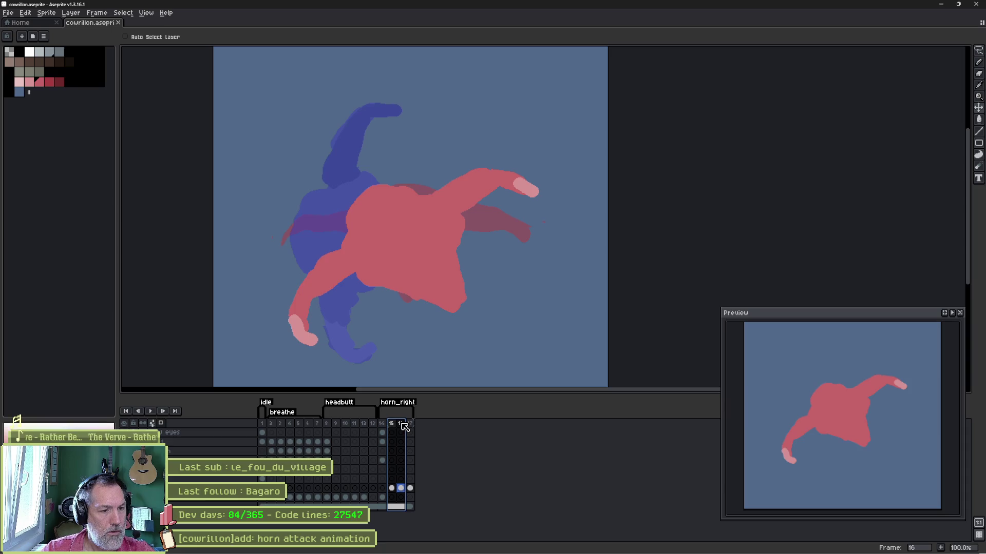
{"action": "left_click_drag", "start_coordinate": [416, 256], "coordinate": [438, 257]}
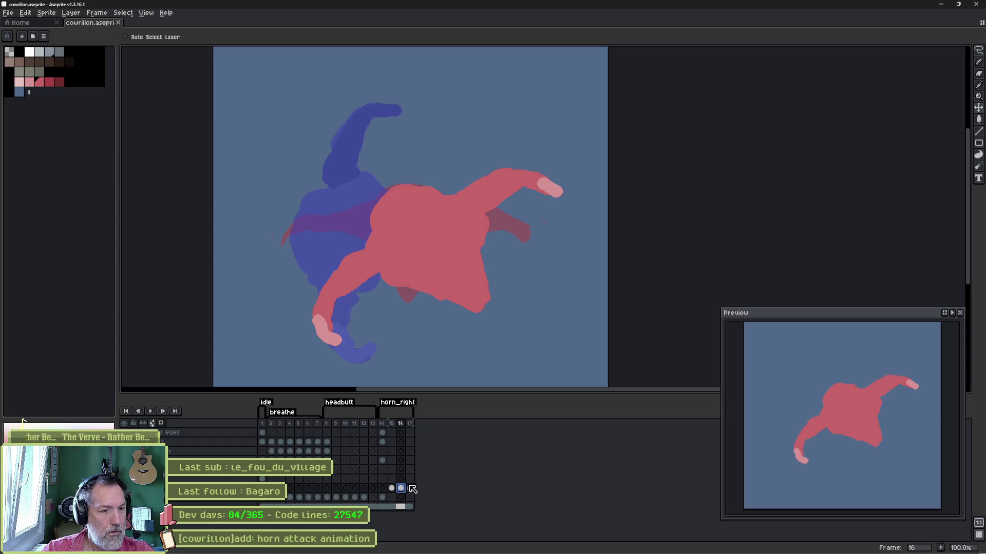
{"action": "key", "text": "Right"}
Shift the red body right on frame 17 as well, then switch back to Godot.
{"action": "left_click_drag", "start_coordinate": [385, 233], "coordinate": [469, 239]}
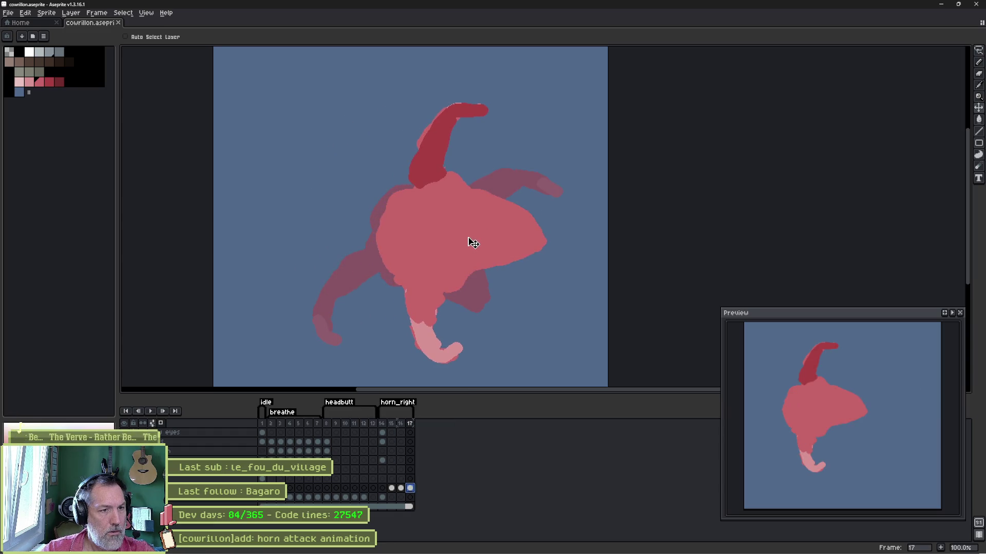
{"action": "right_click", "coordinate": [476, 345]}
{"action": "left_click", "coordinate": [495, 279]}
{"action": "key", "text": "alt+Tab"}
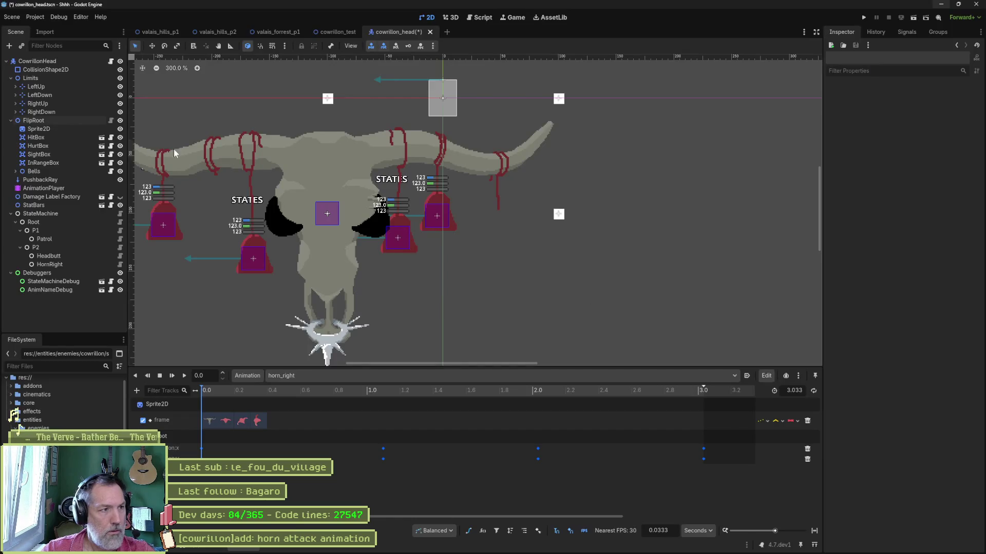
Reimport the Aseprite frames into Sprite2D and extend horn_right to 3.266 s.
{"action": "left_click", "coordinate": [57, 130]}
{"action": "scroll", "coordinate": [898, 308], "scroll_direction": "down", "scroll_amount": 10}
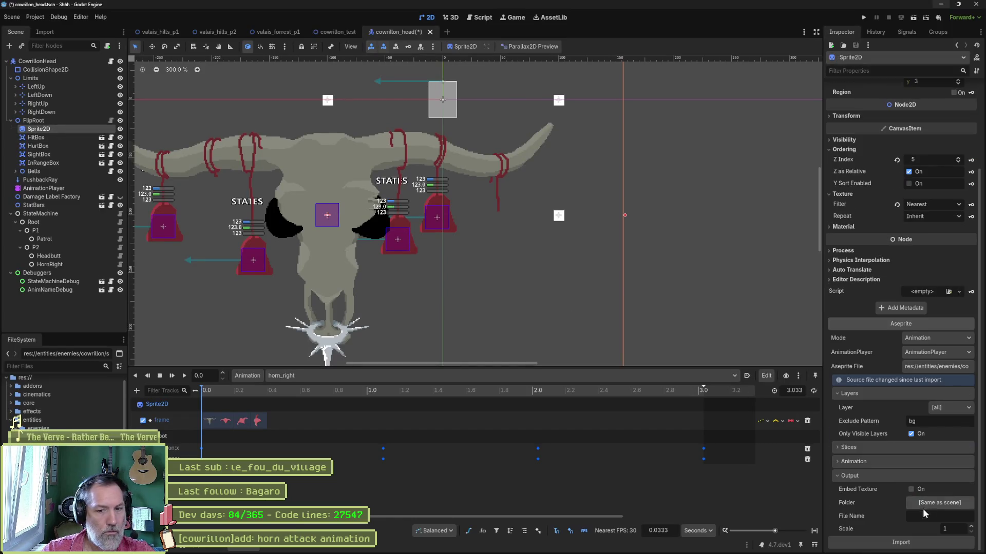
{"action": "left_click", "coordinate": [918, 540]}
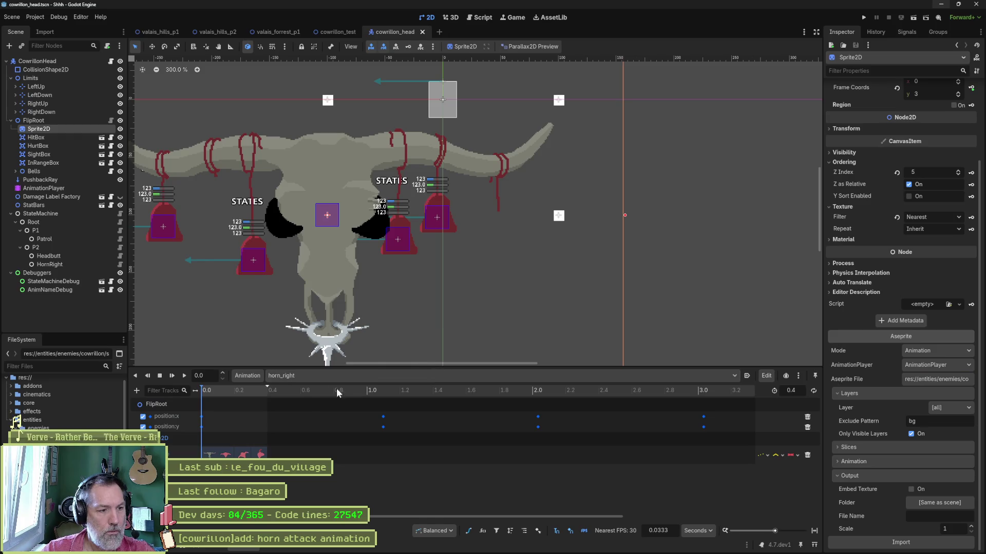
{"action": "left_click_drag", "start_coordinate": [267, 399], "coordinate": [743, 403]}
Duplicate the frame-14 Sprite2D key from 0.2 s so it also sits at 1.1 s.
{"action": "left_click_drag", "start_coordinate": [238, 391], "coordinate": [669, 395]}
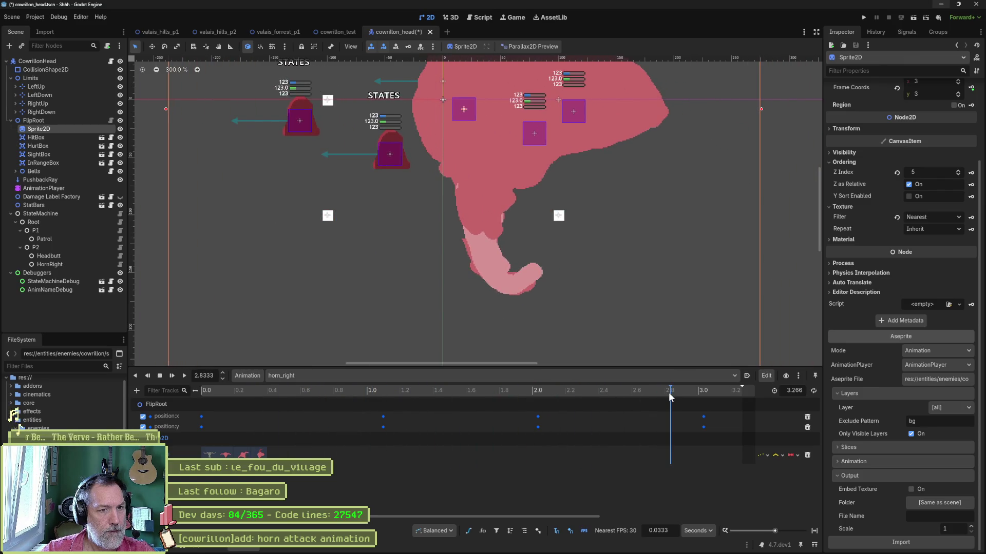
{"action": "mouse_move", "coordinate": [669, 395]}
{"action": "left_mouse_down"}
{"action": "mouse_move", "coordinate": [707, 396]}
{"action": "mouse_move", "coordinate": [200, 398]}
{"action": "mouse_move", "coordinate": [705, 411]}
{"action": "left_mouse_up"}
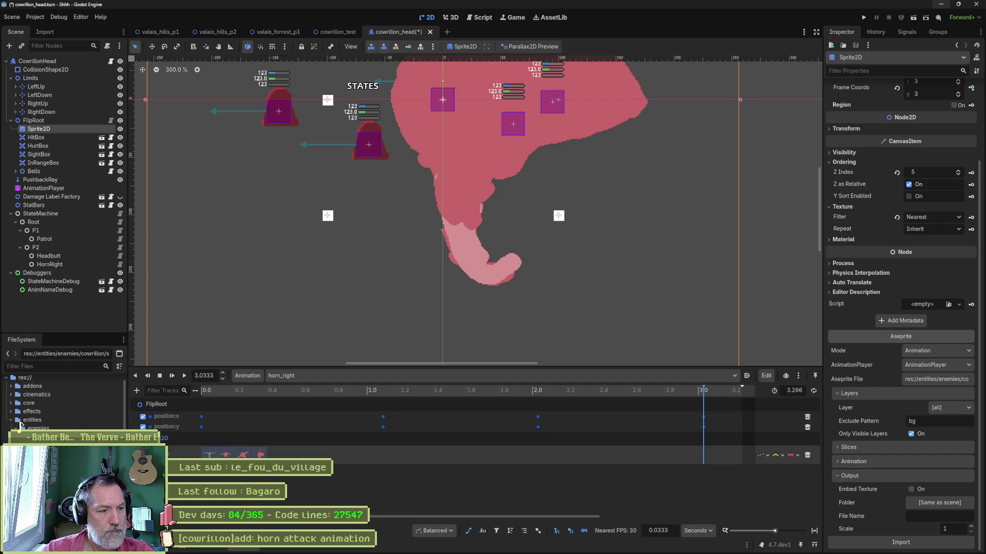
{"action": "left_click", "coordinate": [243, 455]}
{"action": "mouse_move", "coordinate": [596, 395]}
{"action": "left_mouse_down"}
{"action": "mouse_move", "coordinate": [359, 414]}
{"action": "mouse_move", "coordinate": [340, 405]}
{"action": "mouse_move", "coordinate": [409, 409]}
{"action": "mouse_move", "coordinate": [385, 413]}
{"action": "left_mouse_up"}
{"action": "key", "text": "ctrl+d"}
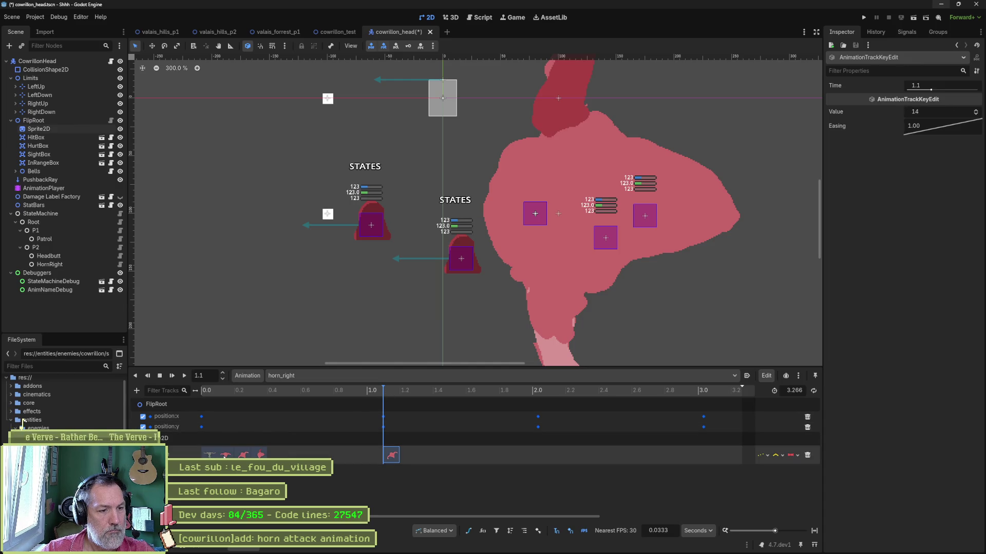
Add a frame-13 key at 1.4 s and a frame-12 key at 2.0 s.
{"action": "left_click", "coordinate": [226, 455]}
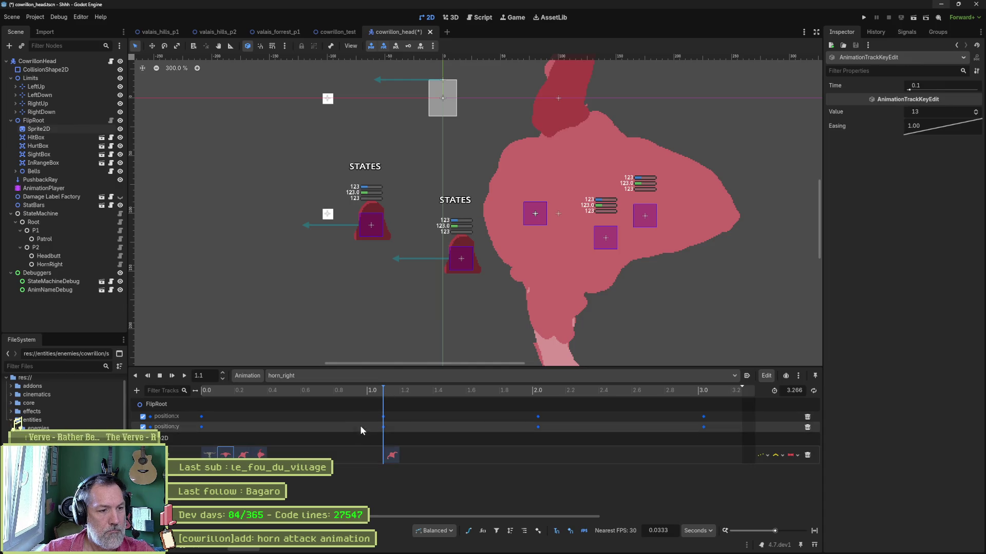
{"action": "left_click", "coordinate": [402, 390]}
{"action": "left_click", "coordinate": [434, 391]}
{"action": "key", "text": "ctrl+d"}
{"action": "left_click", "coordinate": [211, 454]}
{"action": "left_click", "coordinate": [532, 390]}
{"action": "key", "text": "ctrl+d"}
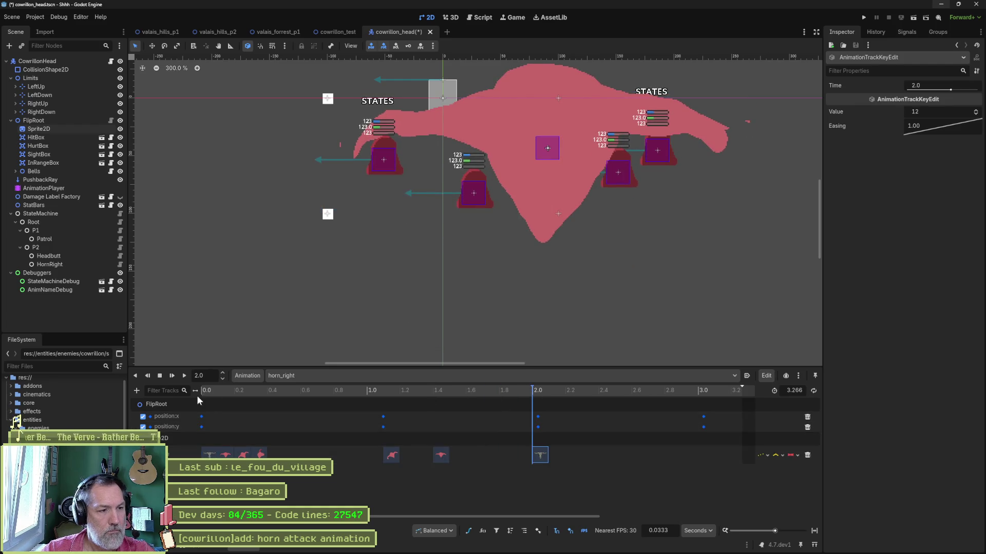
Play horn_right from the start twice to check the new timing, then stop.
{"action": "left_click", "coordinate": [184, 376]}
{"action": "left_click", "coordinate": [186, 377]}
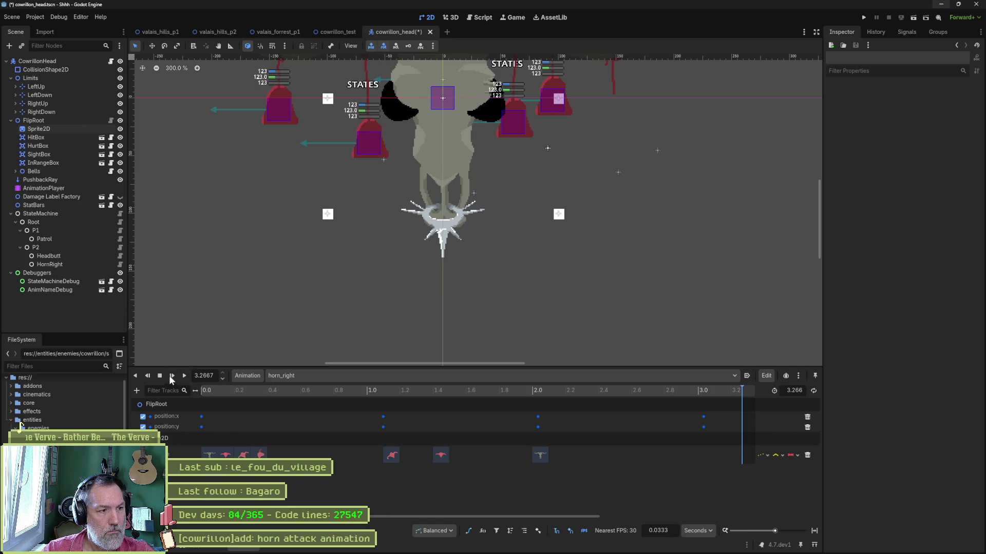
{"action": "left_click", "coordinate": [185, 375]}
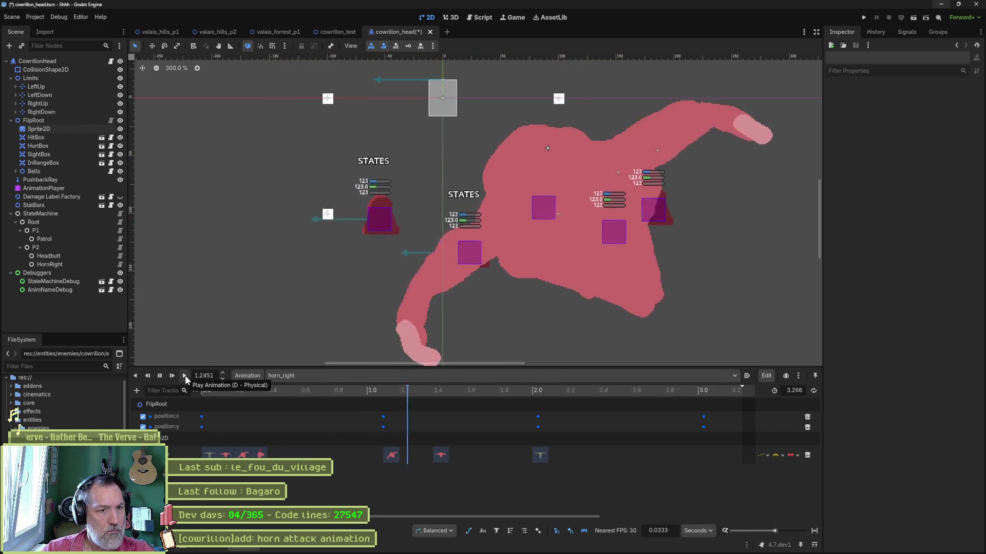
{"action": "left_click", "coordinate": [159, 375]}
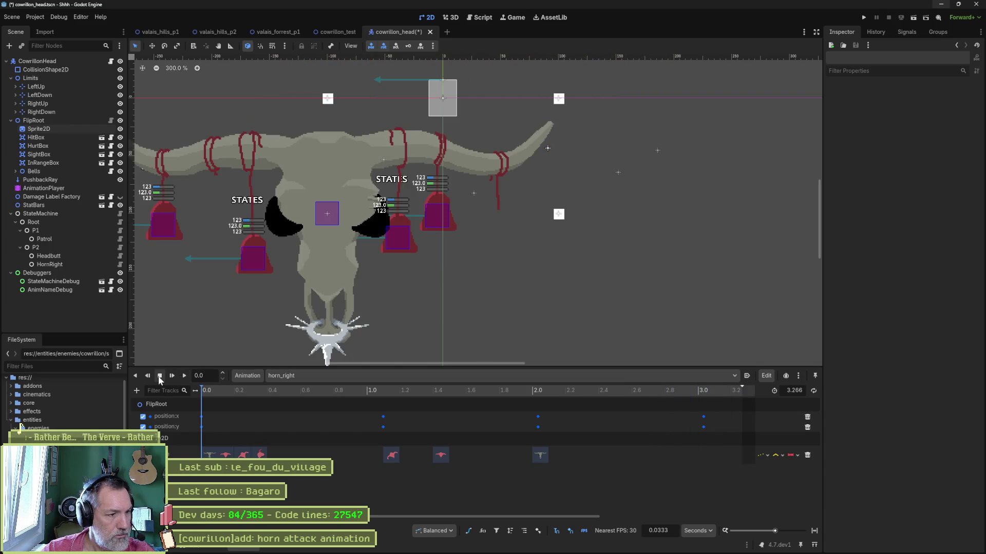
Give the position:x key at 2.0333 s mirrored handles and lower its out-handle.
{"action": "left_click", "coordinate": [468, 531]}
{"action": "mouse_move", "coordinate": [235, 393]}
{"action": "left_mouse_down"}
{"action": "mouse_move", "coordinate": [223, 391]}
{"action": "mouse_move", "coordinate": [421, 400]}
{"action": "mouse_move", "coordinate": [296, 396]}
{"action": "mouse_move", "coordinate": [382, 396]}
{"action": "mouse_move", "coordinate": [365, 397]}
{"action": "mouse_move", "coordinate": [361, 413]}
{"action": "left_mouse_up"}
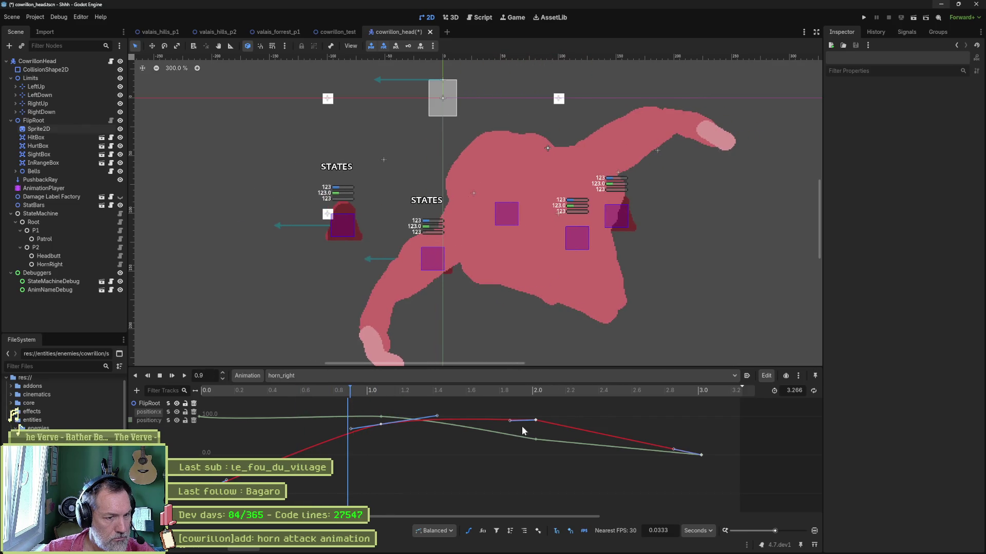
{"action": "left_click", "coordinate": [536, 420]}
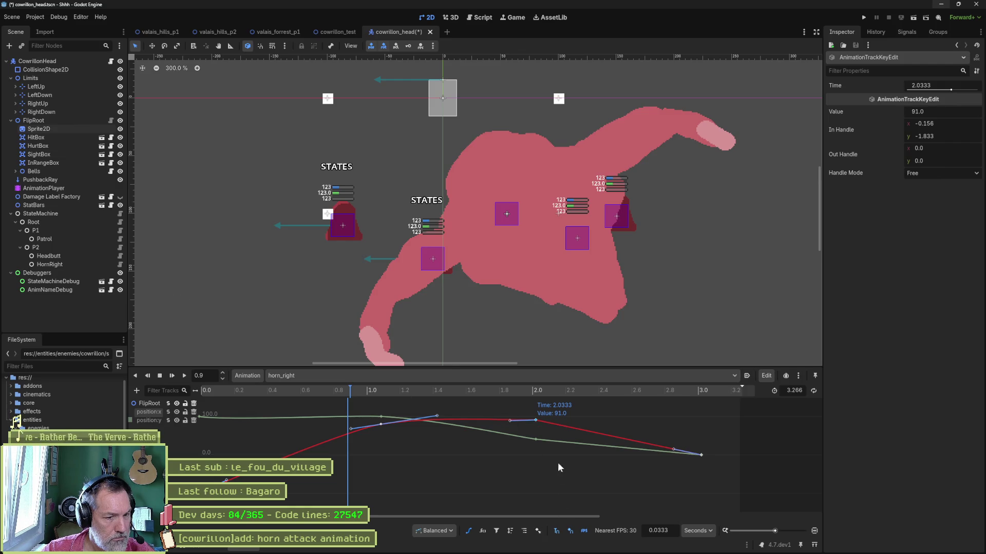
{"action": "right_click", "coordinate": [536, 420]}
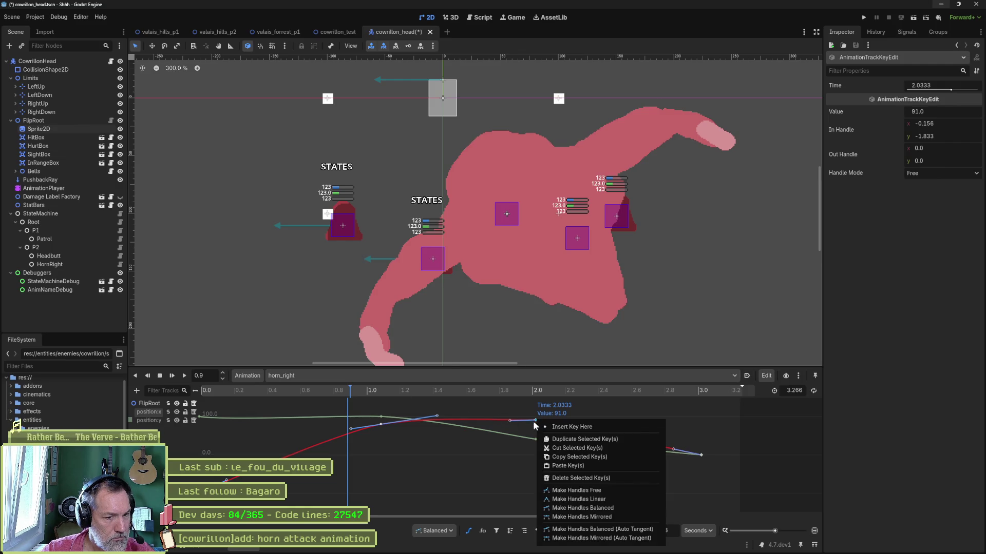
{"action": "left_click", "coordinate": [572, 508]}
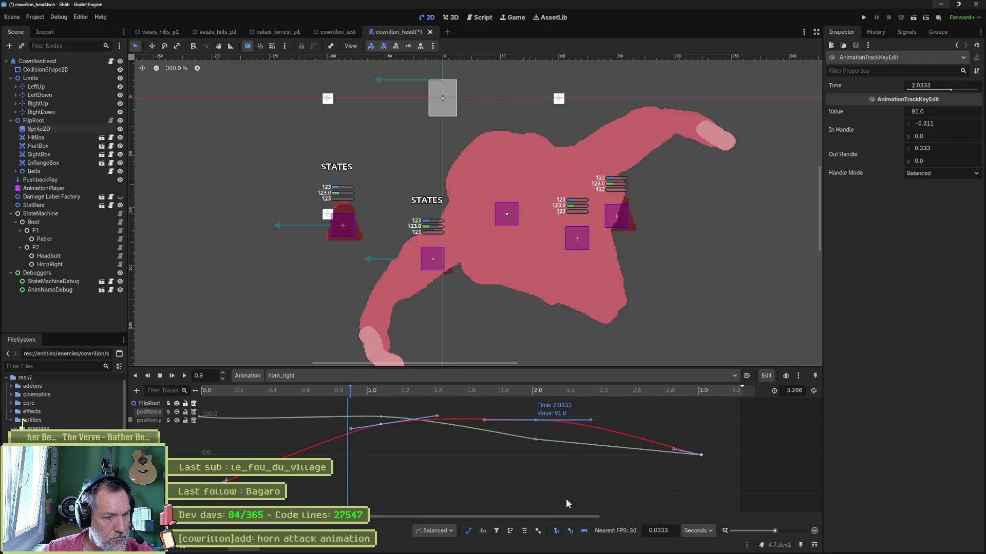
{"action": "key", "text": "ctrl+z"}
{"action": "right_click", "coordinate": [535, 420]}
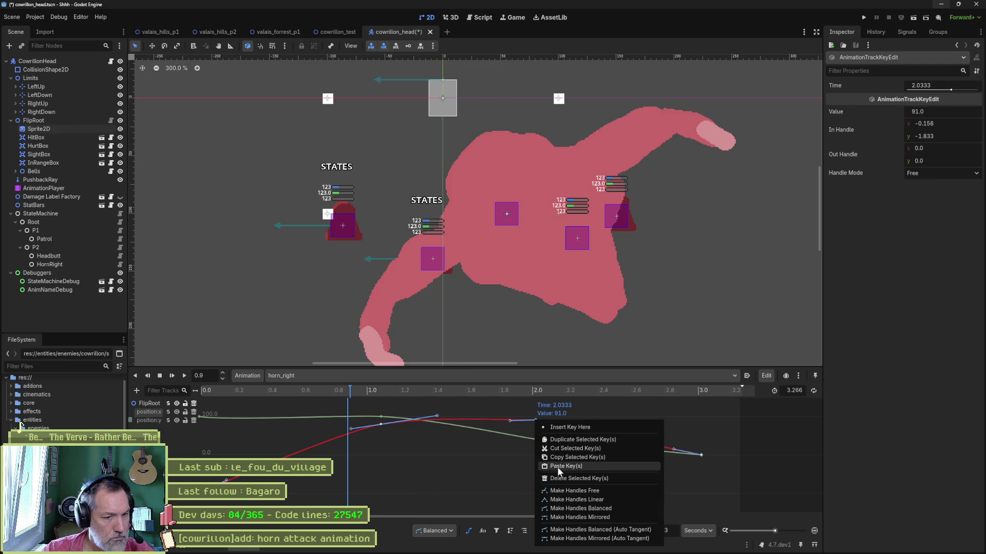
{"action": "left_click", "coordinate": [579, 502]}
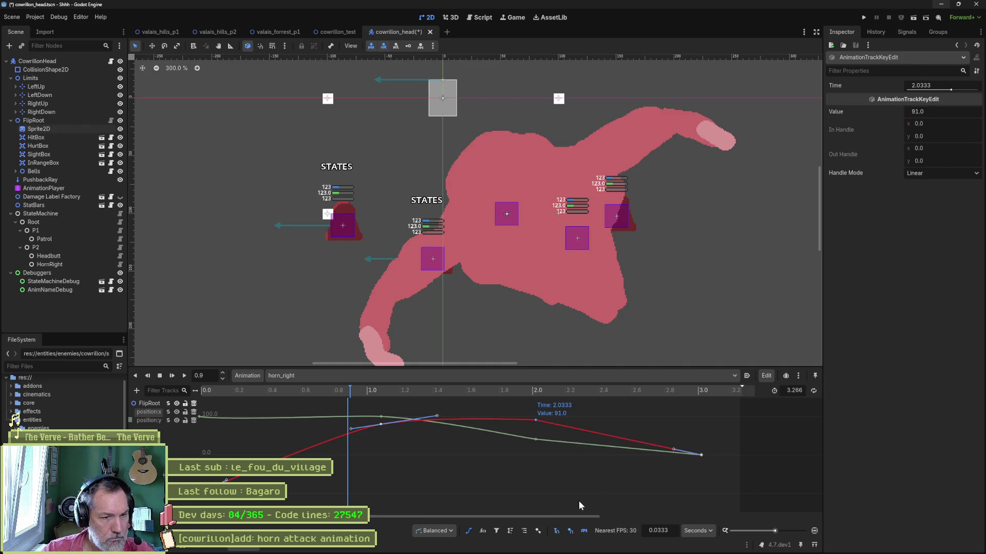
{"action": "right_click", "coordinate": [537, 421]}
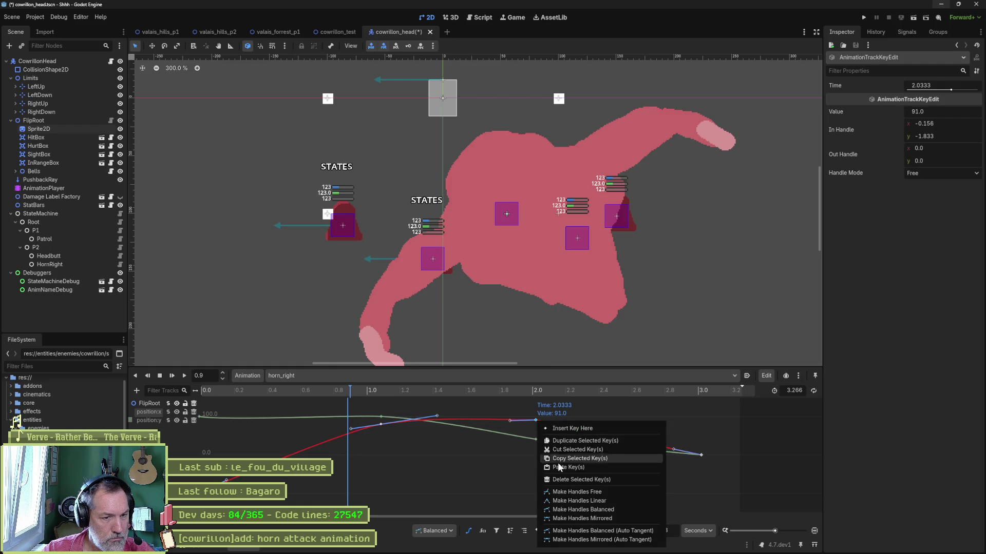
{"action": "left_click", "coordinate": [572, 520]}
{"action": "left_click_drag", "start_coordinate": [573, 418], "coordinate": [577, 424]}
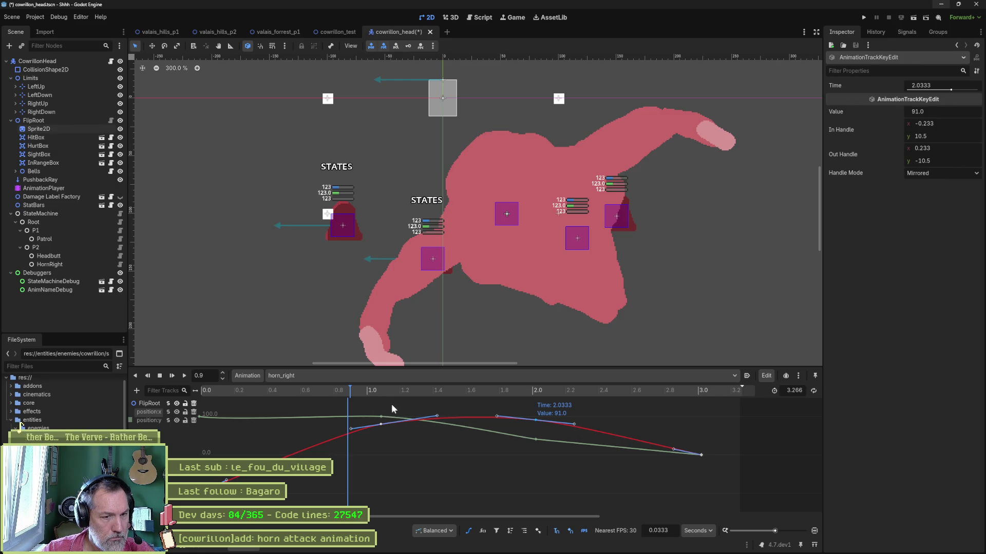
Make the position:y key at 2.0333 s mirrored with a lowered out-handle, then save cowrillon_head.
{"action": "left_click", "coordinate": [536, 440]}
{"action": "right_click", "coordinate": [535, 440]}
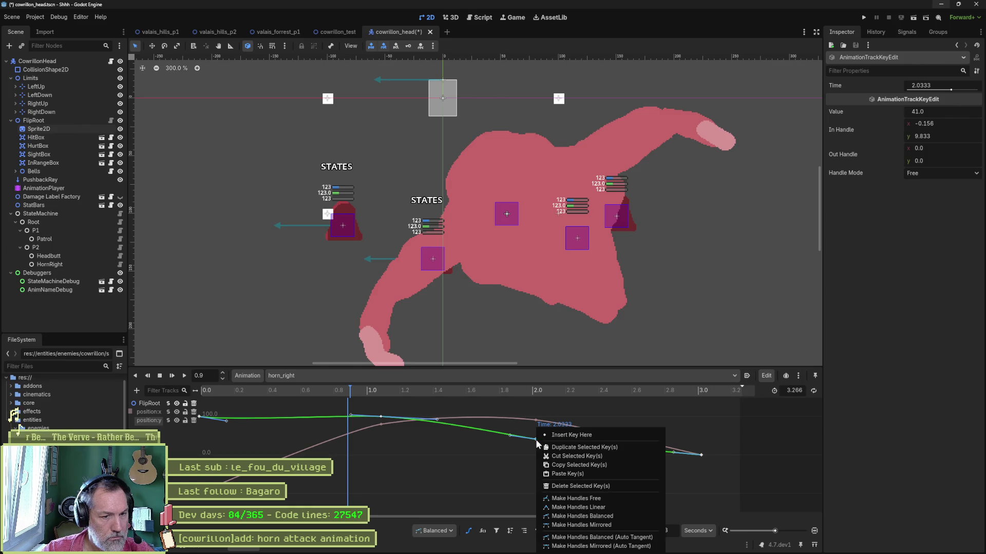
{"action": "left_click", "coordinate": [563, 508]}
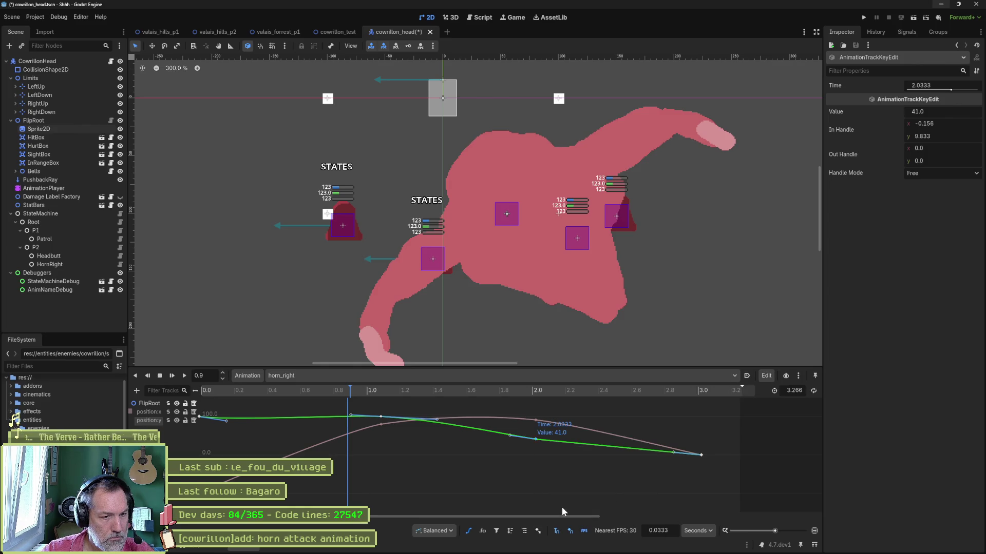
{"action": "right_click", "coordinate": [530, 433]}
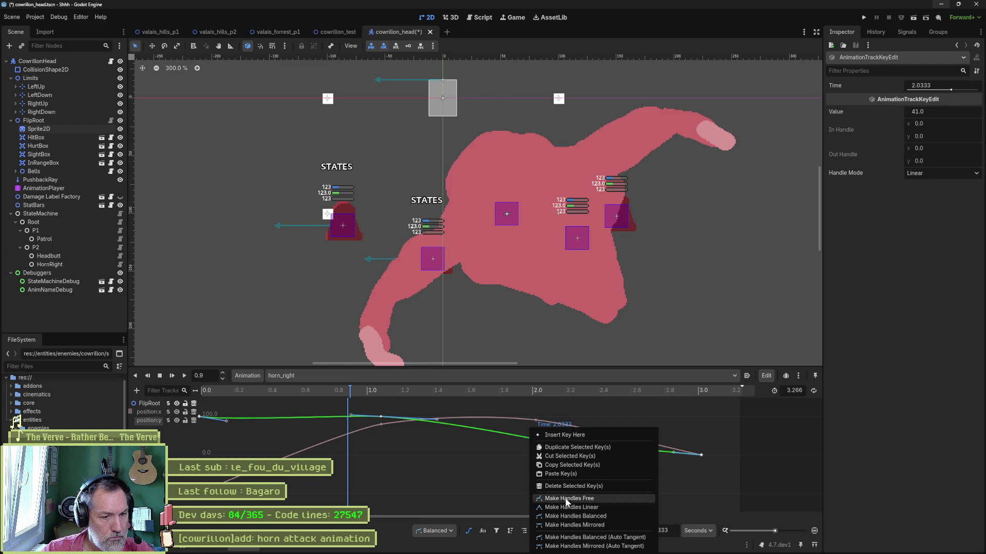
{"action": "left_click", "coordinate": [577, 524]}
{"action": "left_click_drag", "start_coordinate": [575, 439], "coordinate": [574, 444]}
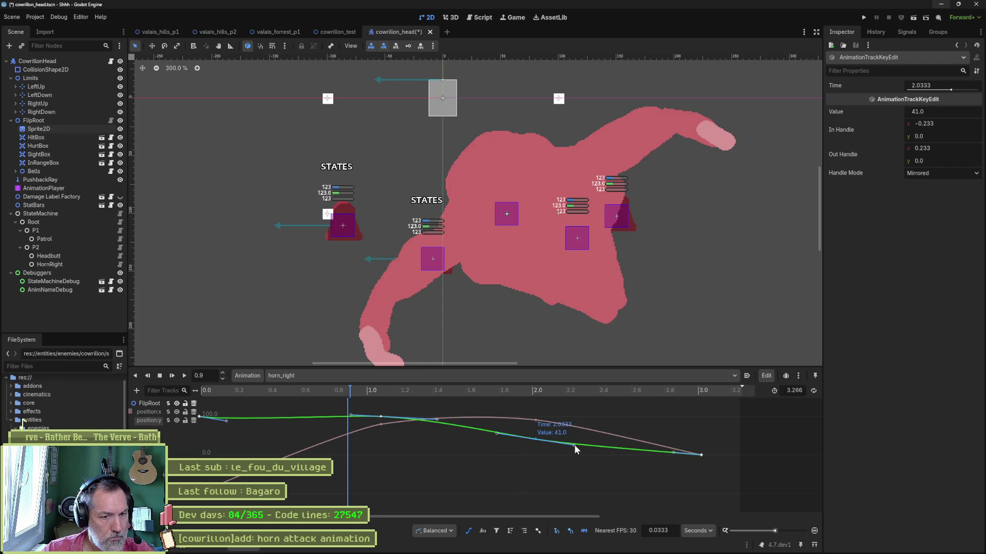
{"action": "left_click", "coordinate": [441, 392]}
{"action": "mouse_move", "coordinate": [427, 393]}
{"action": "left_mouse_down"}
{"action": "mouse_move", "coordinate": [213, 390]}
{"action": "mouse_move", "coordinate": [631, 422]}
{"action": "left_mouse_up"}
{"action": "key", "text": "ctrl+s"}
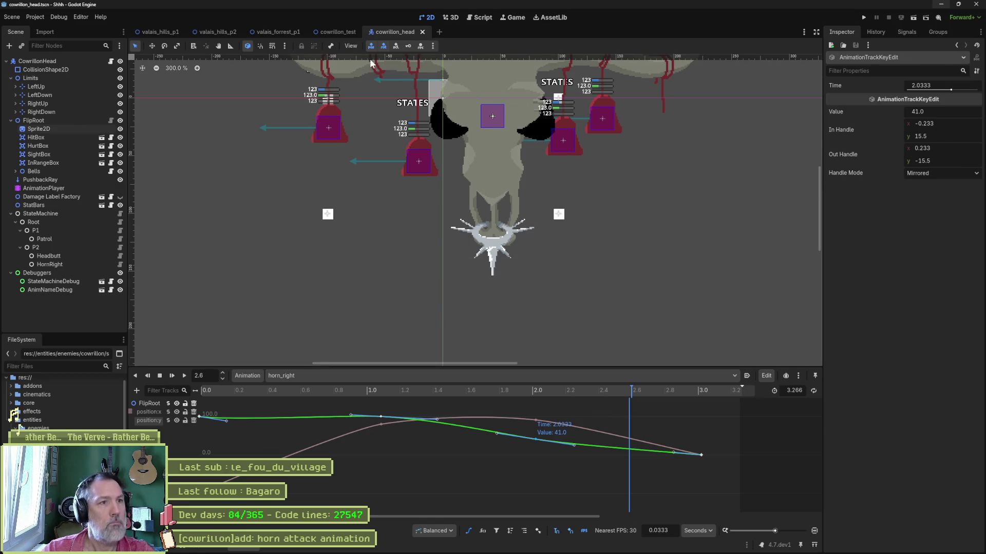
Run cowrillon_test with F6, tick Horn Attack on the remote CowrillonHead, then stop with F8.
{"action": "left_click", "coordinate": [334, 32]}
{"action": "key", "text": "F6"}
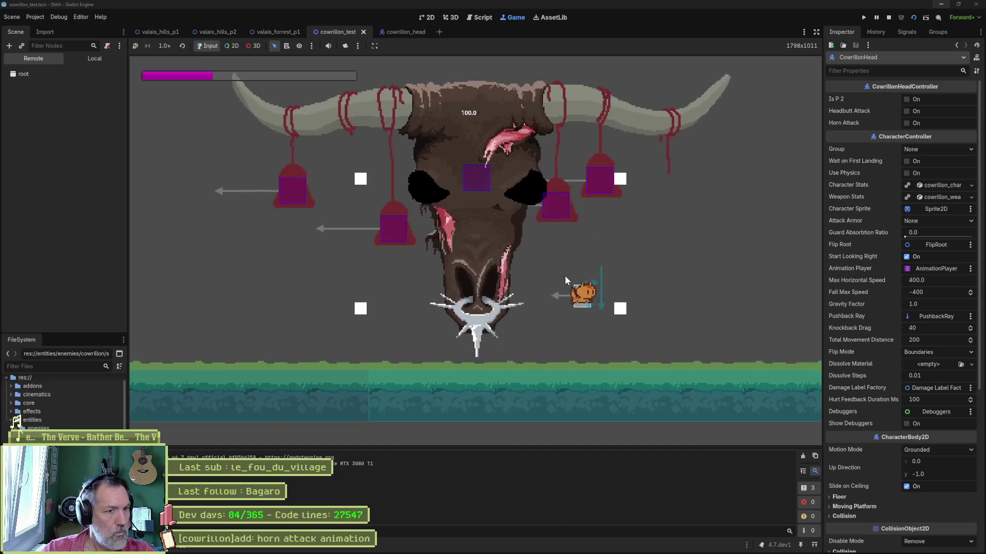
{"action": "left_click", "coordinate": [46, 184]}
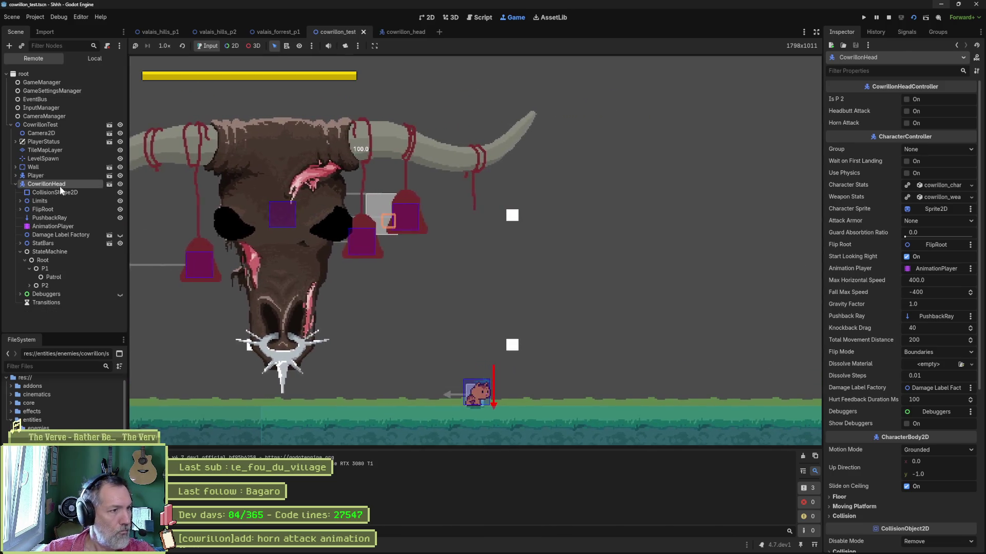
{"action": "left_click", "coordinate": [911, 364]}
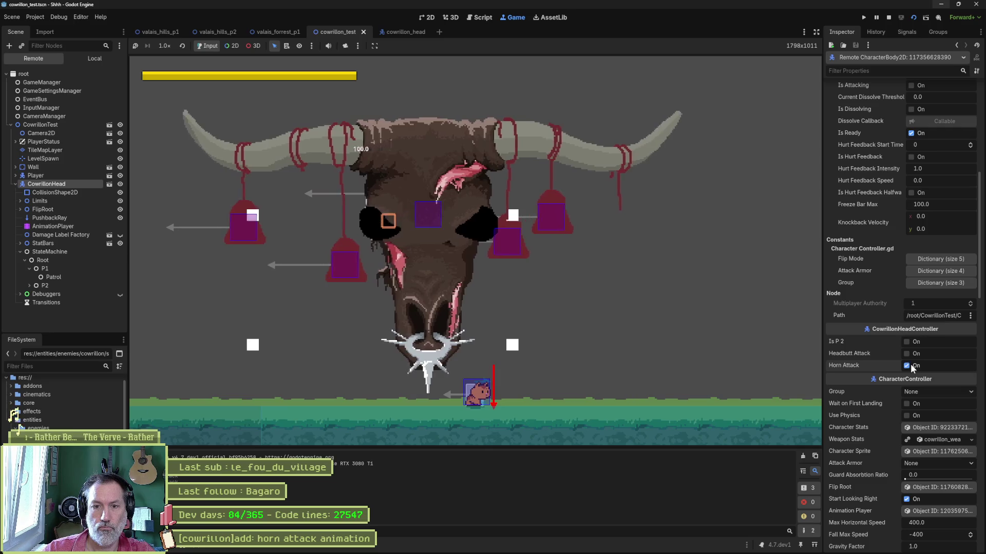
{"action": "key", "text": "F8"}
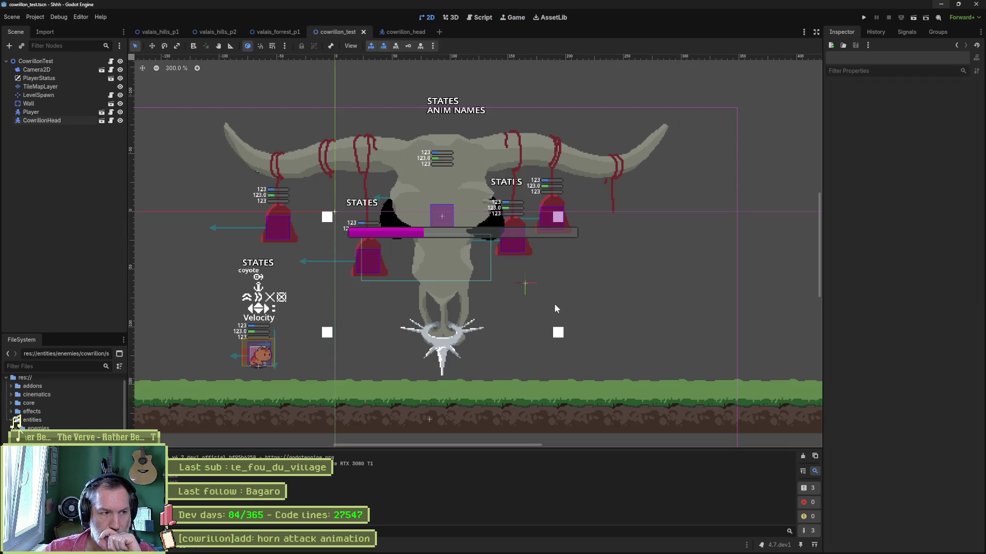
Read the enter_state tween code in cowrillon_horn_right.gd, then return to the cowrillon_head scene.
{"action": "left_click", "coordinate": [485, 19]}
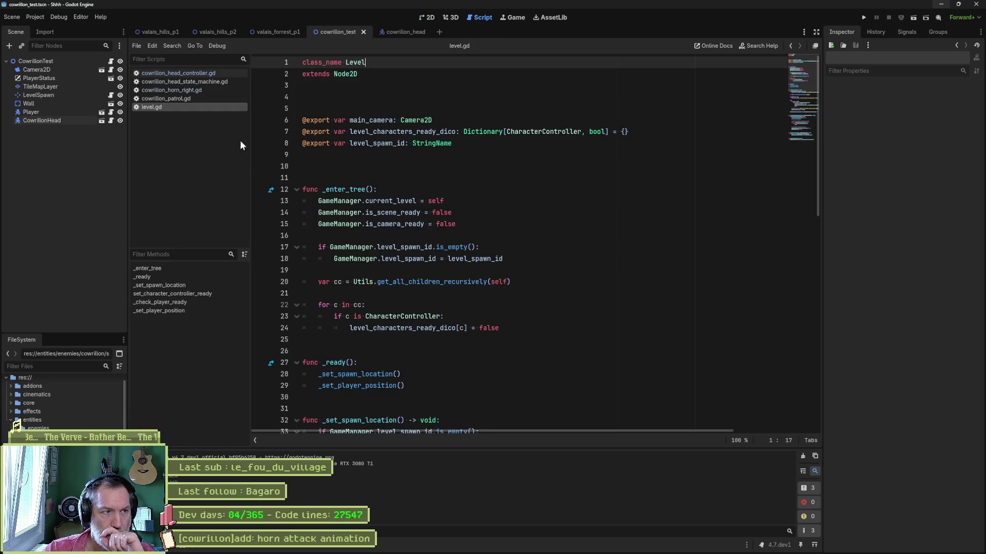
{"action": "left_click", "coordinate": [182, 89]}
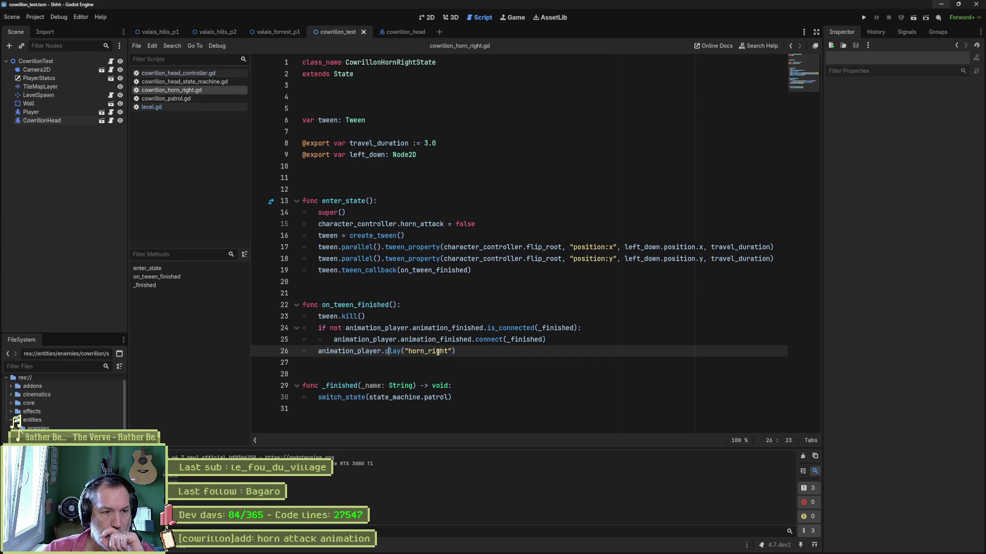
{"action": "left_click_drag", "start_coordinate": [355, 213], "coordinate": [375, 280]}
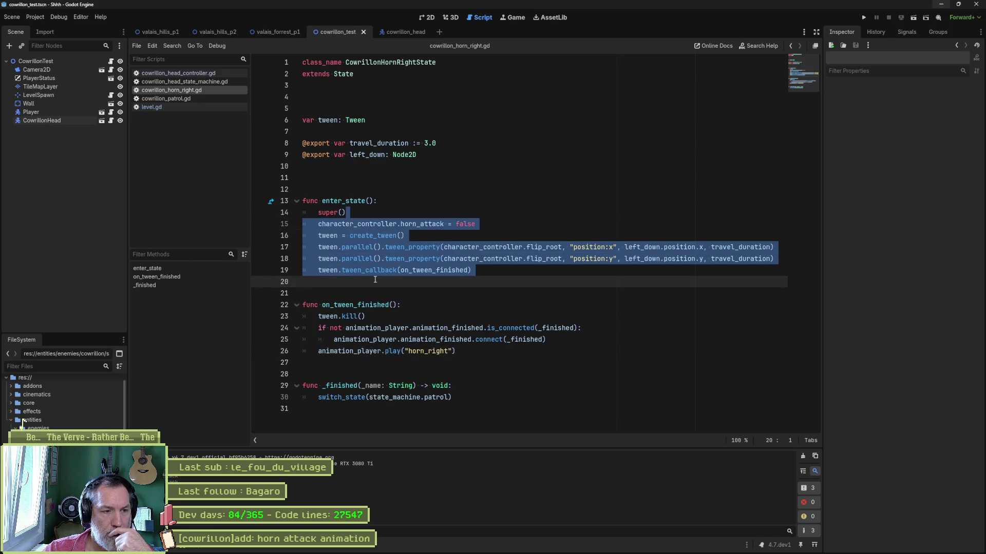
{"action": "left_click", "coordinate": [370, 271]}
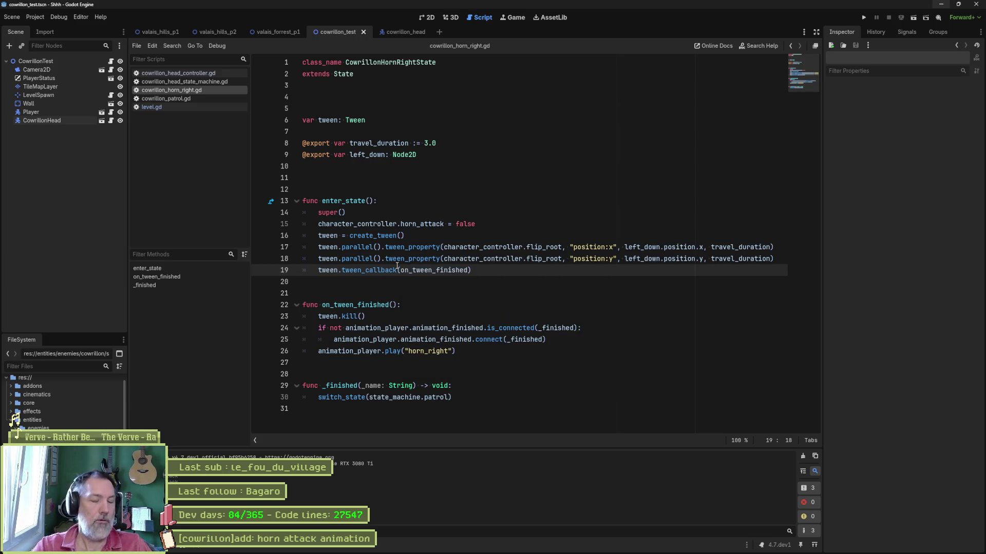
{"action": "mouse_move", "coordinate": [397, 266]}
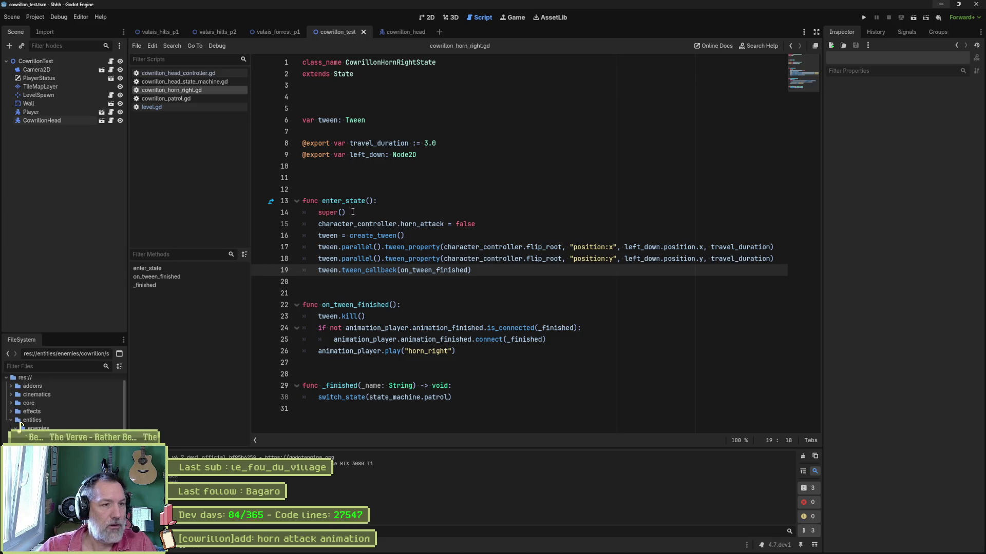
{"action": "left_click", "coordinate": [101, 120]}
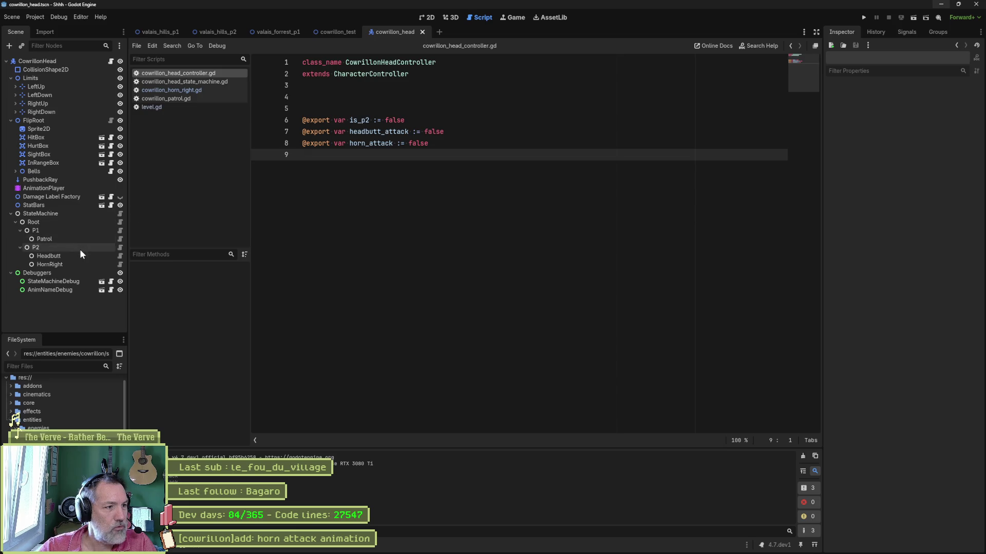
Revert HornRight's Animation Name to empty, then run the cowrillon_test scene again.
{"action": "left_click", "coordinate": [50, 265]}
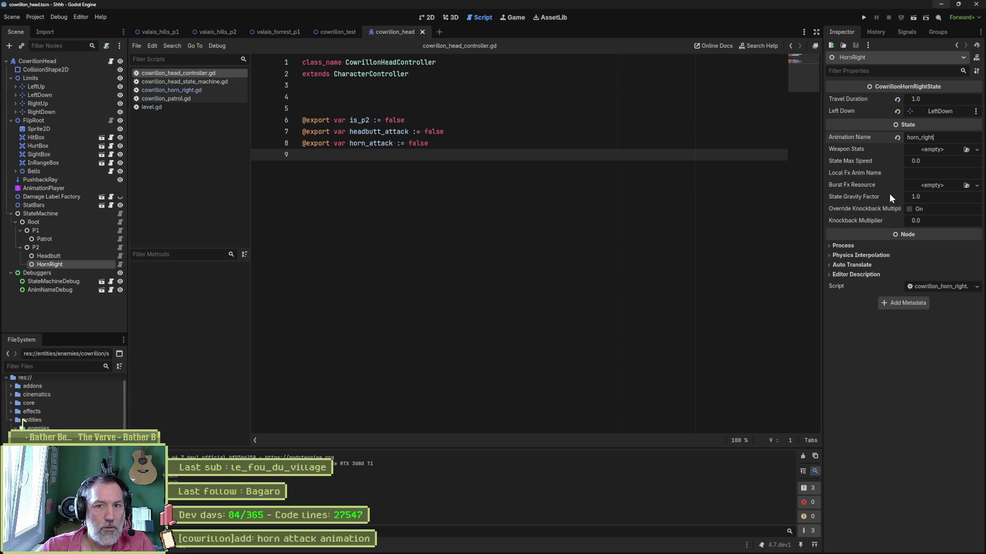
{"action": "left_click", "coordinate": [898, 137]}
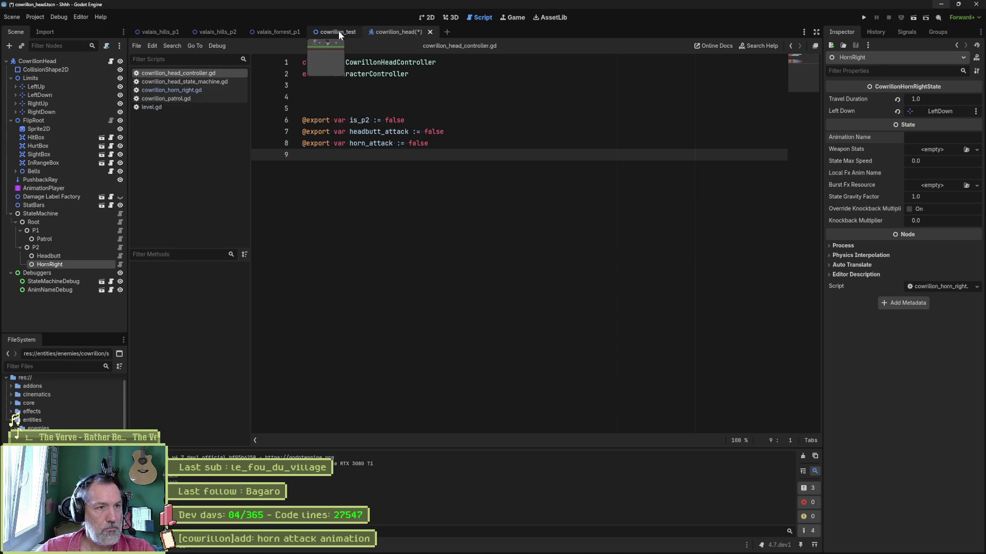
{"action": "left_click", "coordinate": [338, 32]}
{"action": "left_click", "coordinate": [509, 217]}
{"action": "key", "text": "F6"}
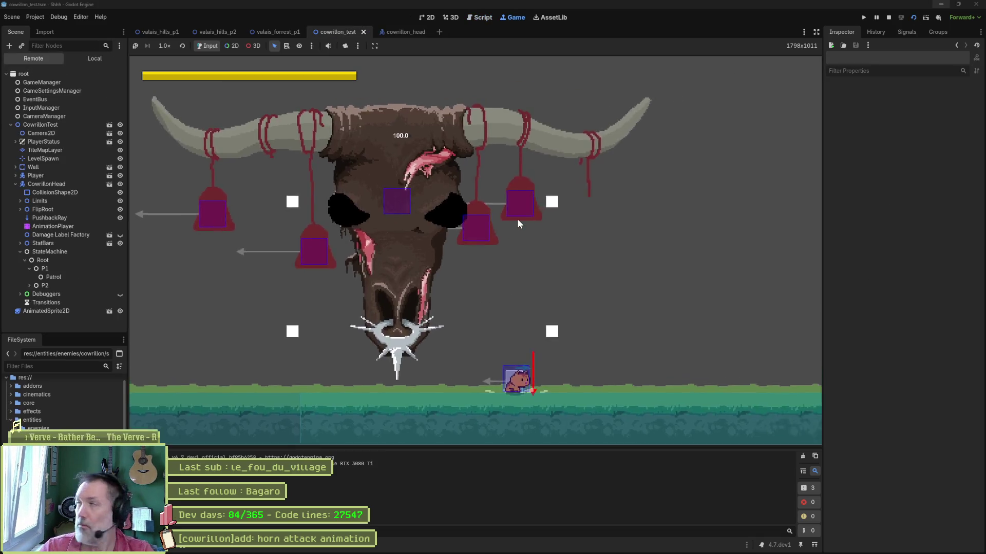
Tick Horn Attack on the running CowrillonHead to watch the attack, then stop the game.
{"action": "left_click", "coordinate": [53, 184]}
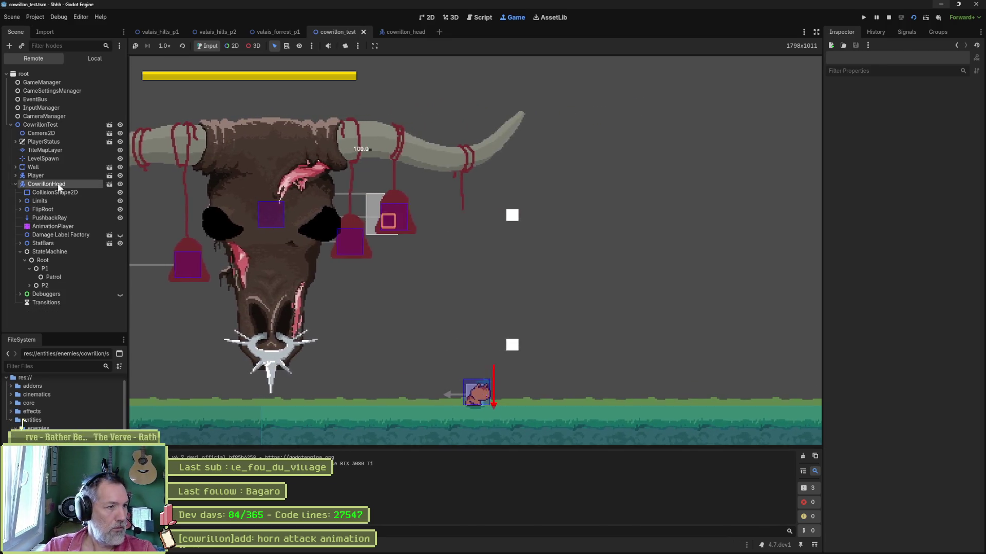
{"action": "scroll", "coordinate": [888, 344], "scroll_direction": "down", "scroll_amount": 5}
{"action": "left_click", "coordinate": [907, 366]}
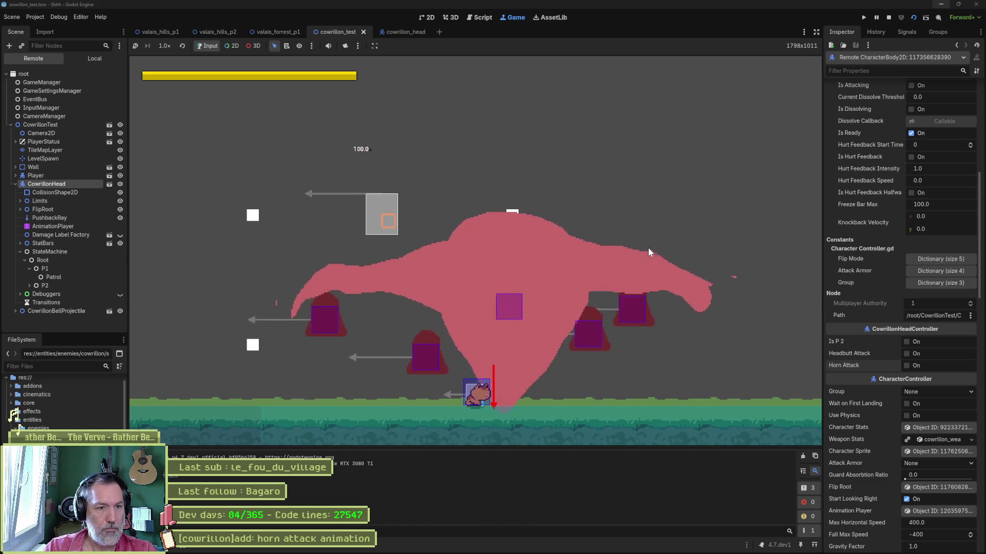
{"action": "left_click", "coordinate": [907, 365]}
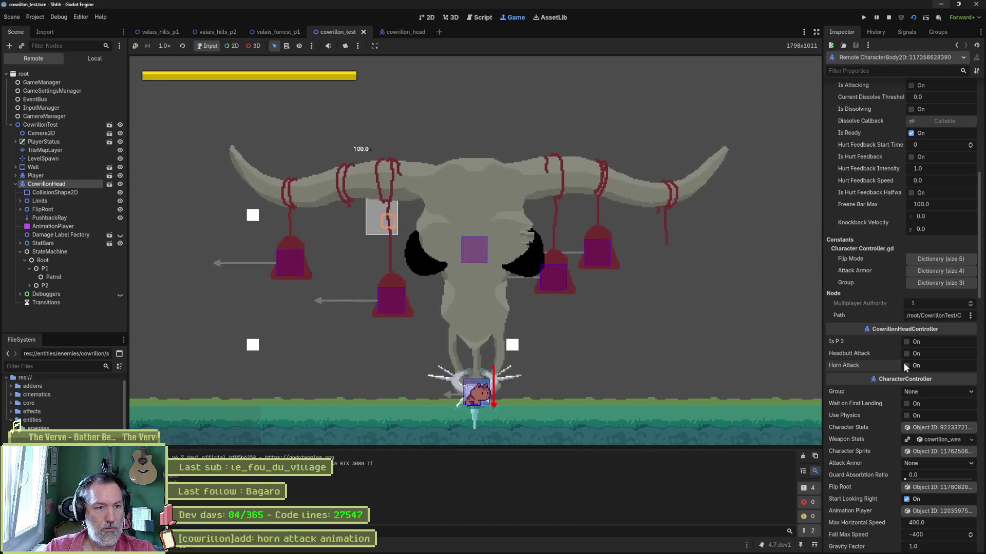
{"action": "key", "text": "F8"}
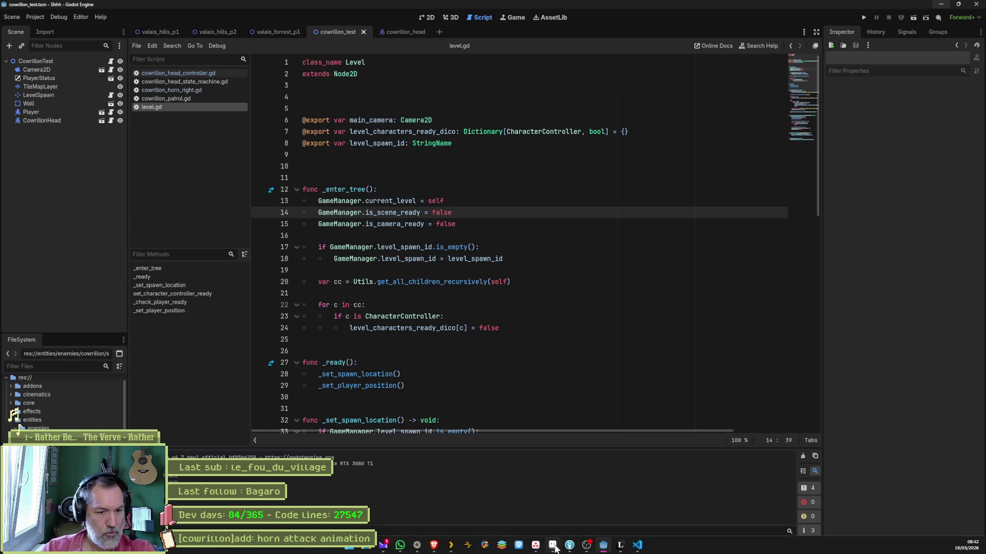
{"action": "left_click", "coordinate": [553, 550]}
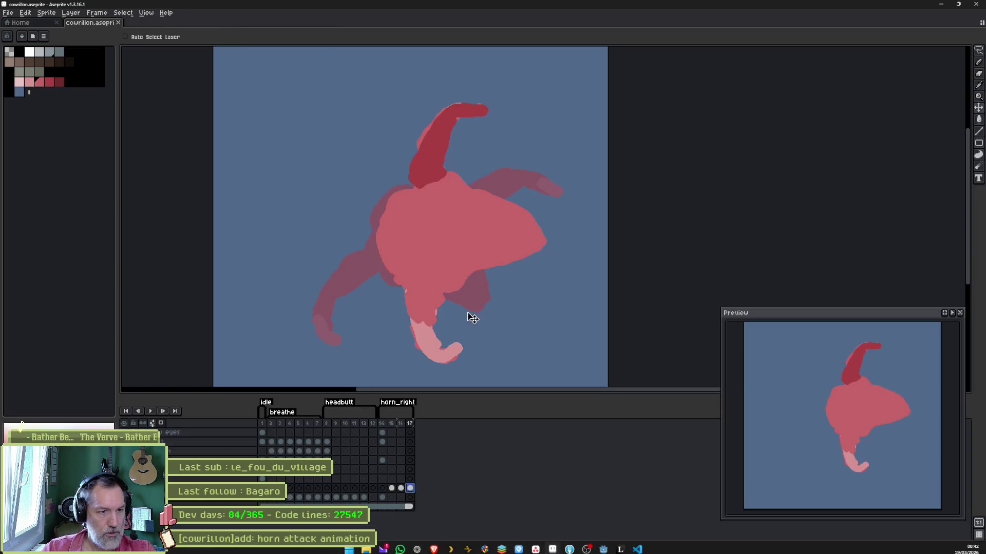
Compare frames 14, 15 and 16 of the horn_right tag.
{"action": "left_click", "coordinate": [383, 424]}
{"action": "left_click", "coordinate": [392, 424]}
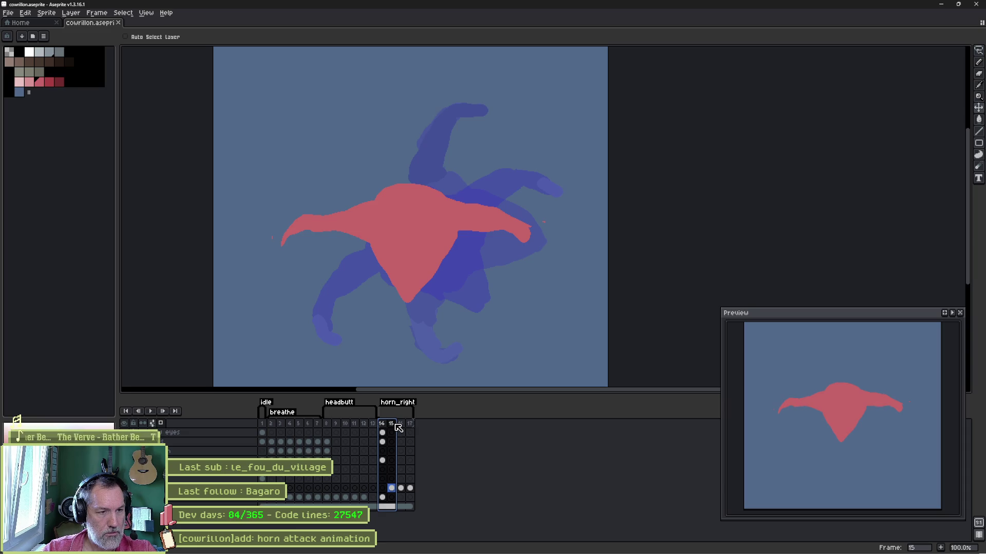
{"action": "key", "text": "Left"}
{"action": "key", "text": "Right"}
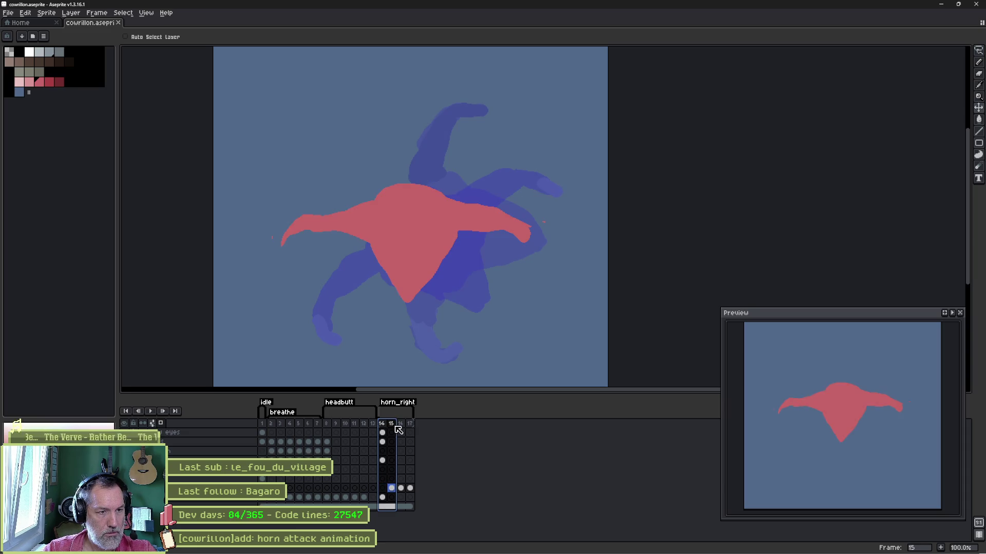
{"action": "left_click", "coordinate": [400, 424]}
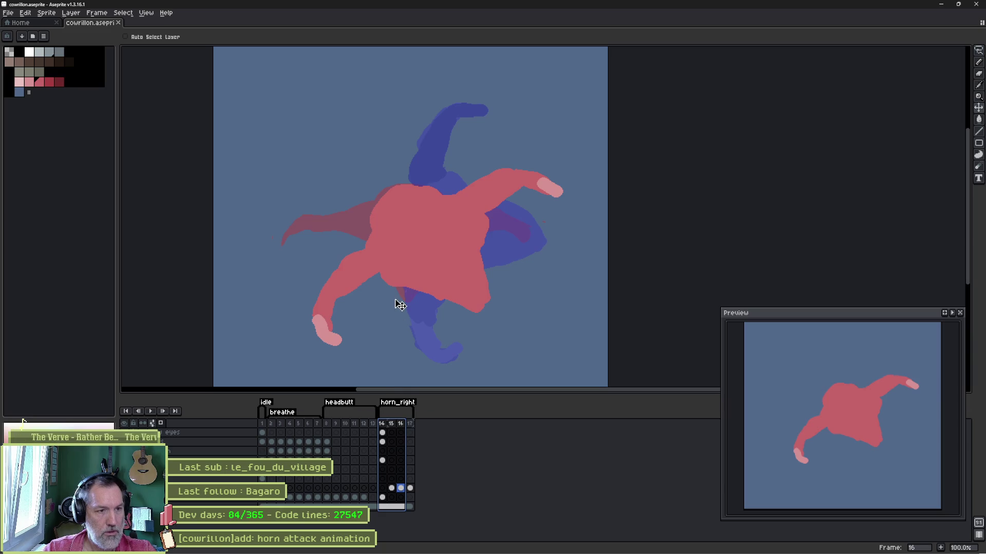
Lasso-select the red torso on frame 16 and move it down and to the left.
{"action": "key", "text": "m"}
{"action": "mouse_move", "coordinate": [435, 177]}
{"action": "left_mouse_down"}
{"action": "mouse_move", "coordinate": [525, 252]}
{"action": "mouse_move", "coordinate": [420, 303]}
{"action": "mouse_move", "coordinate": [374, 268]}
{"action": "mouse_move", "coordinate": [426, 184]}
{"action": "left_mouse_up"}
{"action": "left_click_drag", "start_coordinate": [445, 261], "coordinate": [464, 240]}
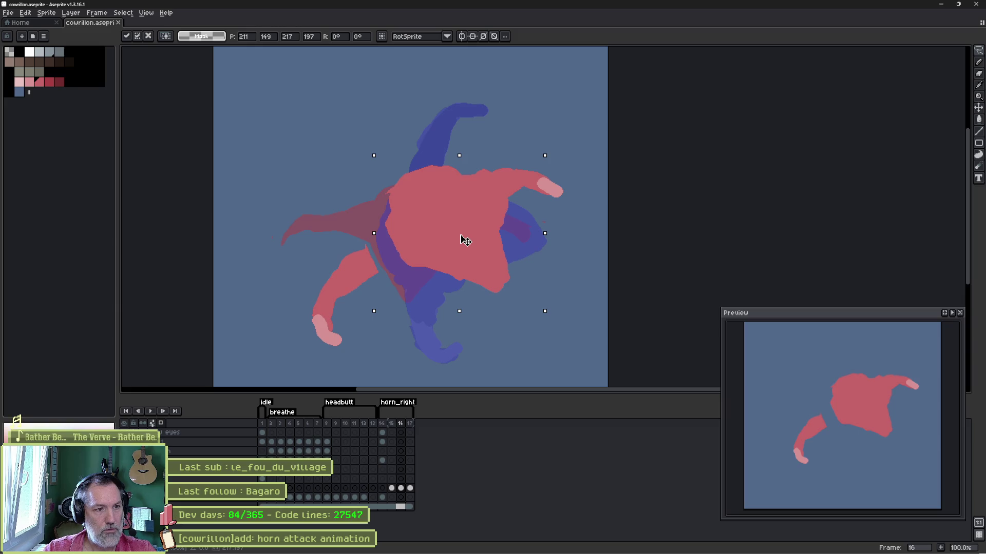
{"action": "left_click_drag", "start_coordinate": [466, 241], "coordinate": [413, 269]}
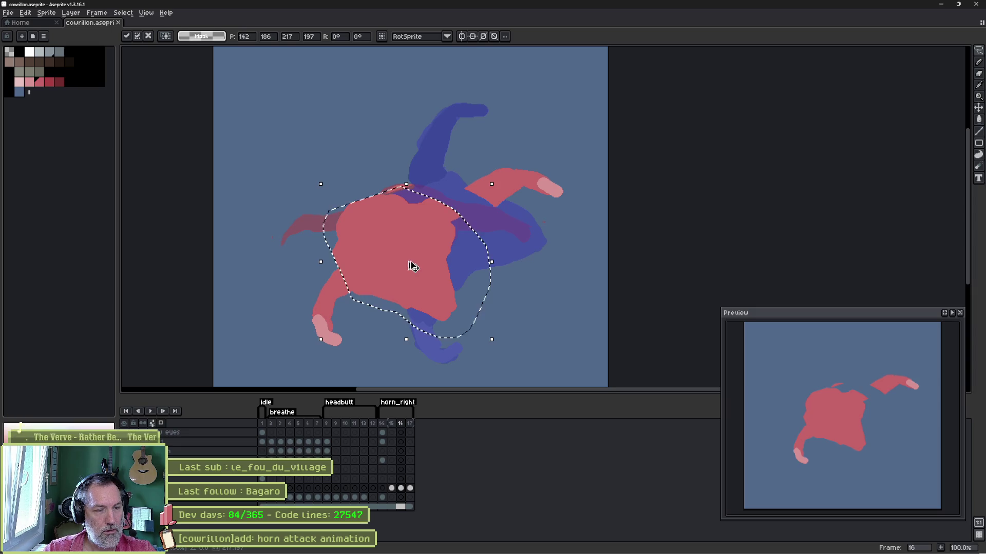
{"action": "left_click", "coordinate": [456, 173]}
Move the upper-right arm down-left and paint red over the blue along the body's top.
{"action": "mouse_move", "coordinate": [500, 154]}
{"action": "left_mouse_down"}
{"action": "mouse_move", "coordinate": [595, 200]}
{"action": "mouse_move", "coordinate": [463, 154]}
{"action": "left_mouse_up"}
{"action": "left_click_drag", "start_coordinate": [521, 174], "coordinate": [470, 197]}
{"action": "key", "text": "Return"}
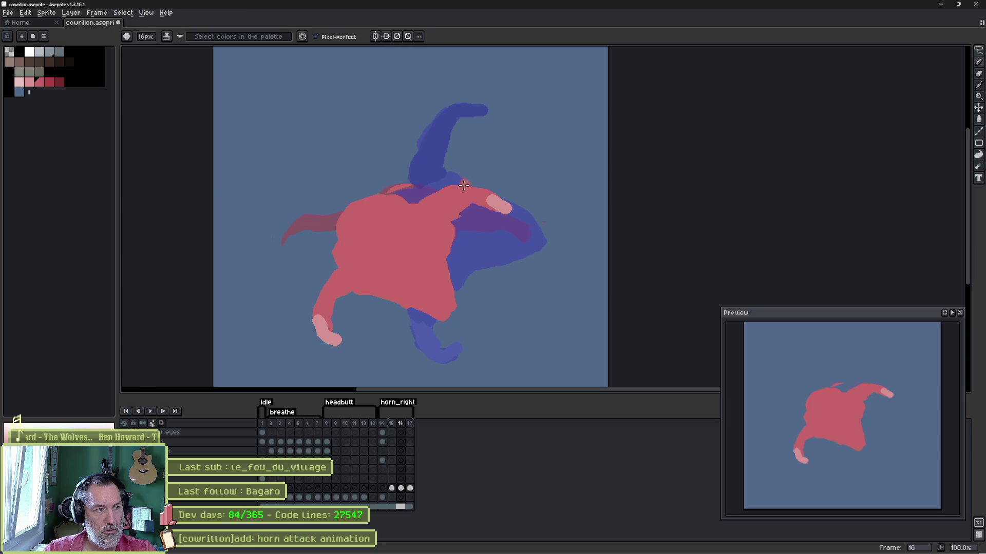
{"action": "key", "text": "v"}
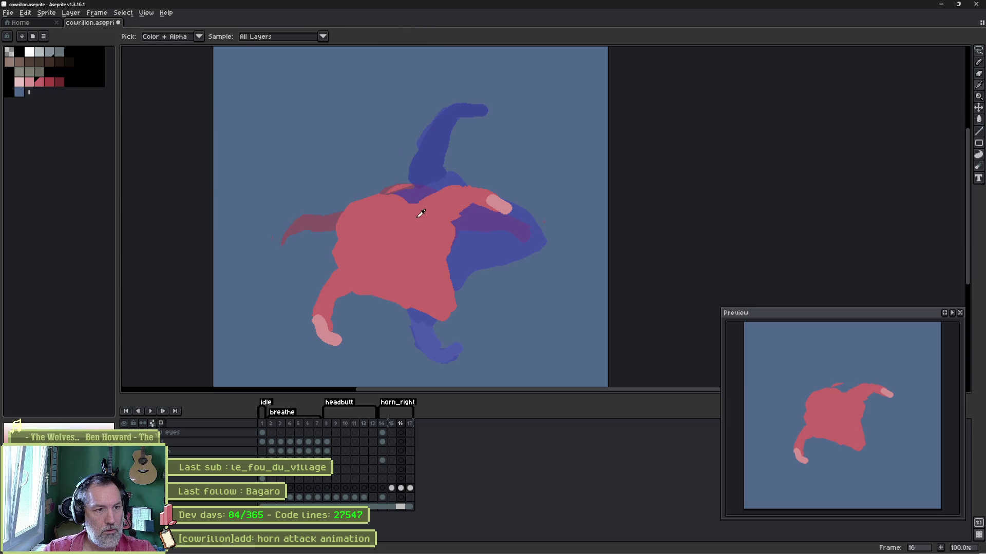
{"action": "key", "text": "b"}
{"action": "mouse_move", "coordinate": [391, 200]}
{"action": "left_mouse_down"}
{"action": "mouse_move", "coordinate": [448, 196]}
{"action": "mouse_move", "coordinate": [426, 203]}
{"action": "left_mouse_up"}
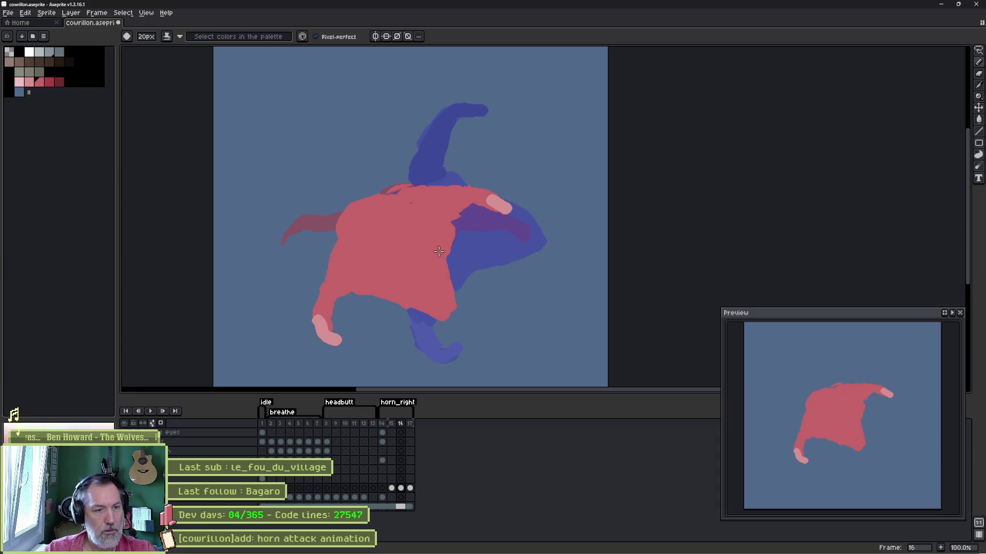
On frame 17, erase the horn's curled tip and its remaining stub.
{"action": "key", "text": "Left"}
{"action": "key", "text": "Right"}
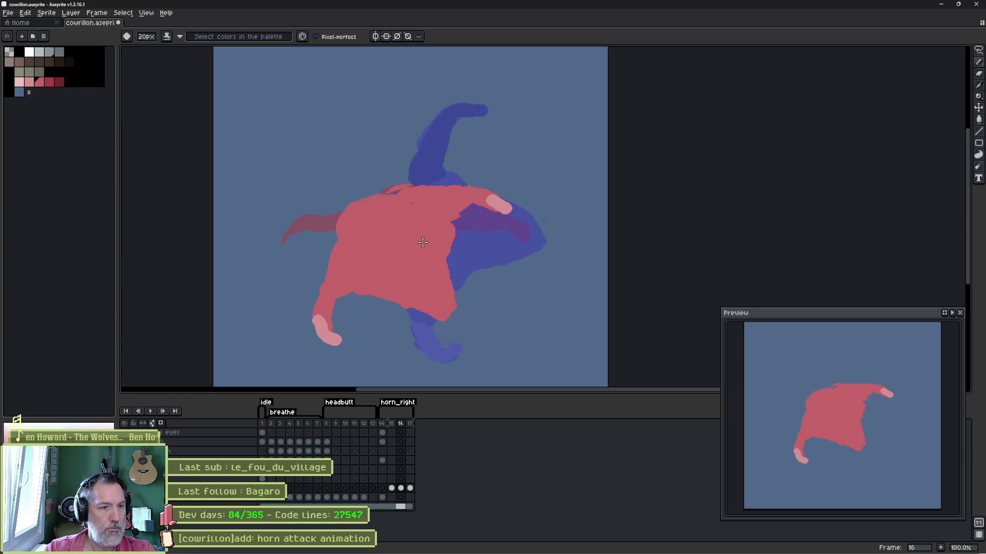
{"action": "key", "text": "Right"}
{"action": "key", "text": "e"}
{"action": "mouse_move", "coordinate": [505, 101]}
{"action": "left_mouse_down"}
{"action": "mouse_move", "coordinate": [411, 105]}
{"action": "mouse_move", "coordinate": [427, 114]}
{"action": "mouse_move", "coordinate": [433, 60]}
{"action": "left_mouse_up"}
{"action": "mouse_move", "coordinate": [453, 132]}
{"action": "left_mouse_down"}
{"action": "mouse_move", "coordinate": [344, 171]}
{"action": "mouse_move", "coordinate": [473, 170]}
{"action": "mouse_move", "coordinate": [415, 257]}
{"action": "left_mouse_up"}
{"action": "key", "text": "b"}
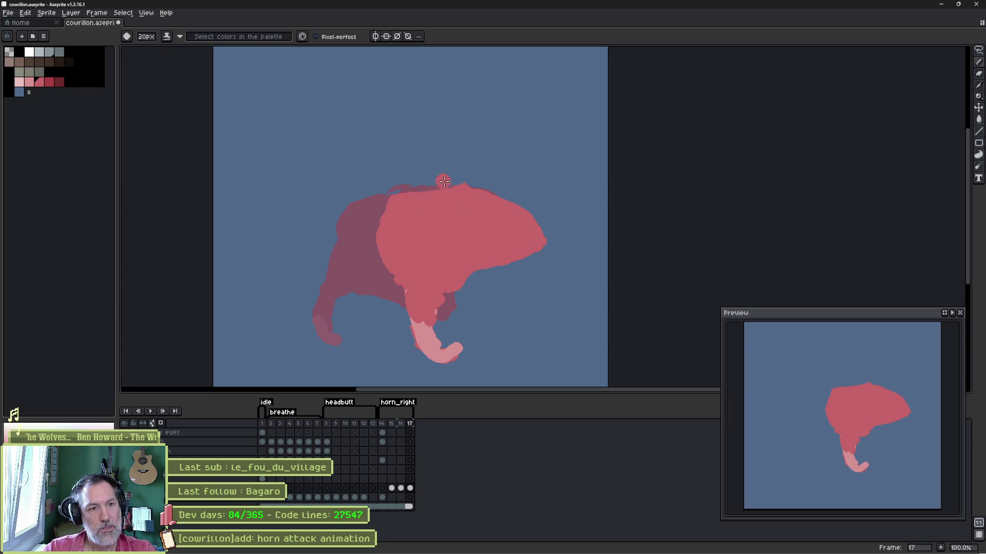
Paint a new horn curving up from the head and erase the lower pink horn and blob.
{"action": "mouse_move", "coordinate": [416, 192]}
{"action": "left_mouse_down"}
{"action": "mouse_move", "coordinate": [452, 165]}
{"action": "mouse_move", "coordinate": [411, 191]}
{"action": "mouse_move", "coordinate": [421, 183]}
{"action": "left_mouse_up"}
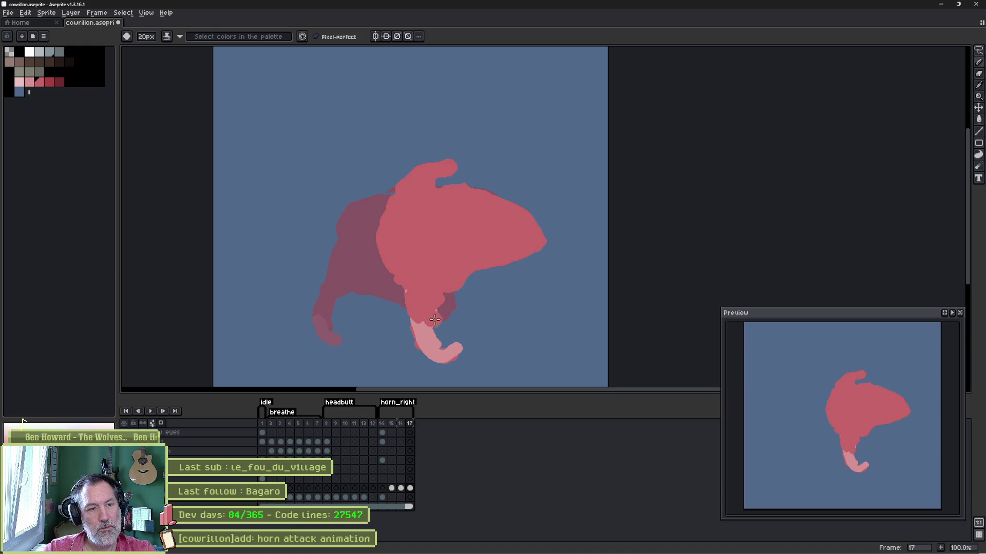
{"action": "key", "text": "e"}
{"action": "mouse_move", "coordinate": [429, 311]}
{"action": "left_mouse_down"}
{"action": "mouse_move", "coordinate": [413, 297]}
{"action": "mouse_move", "coordinate": [429, 342]}
{"action": "left_mouse_up"}
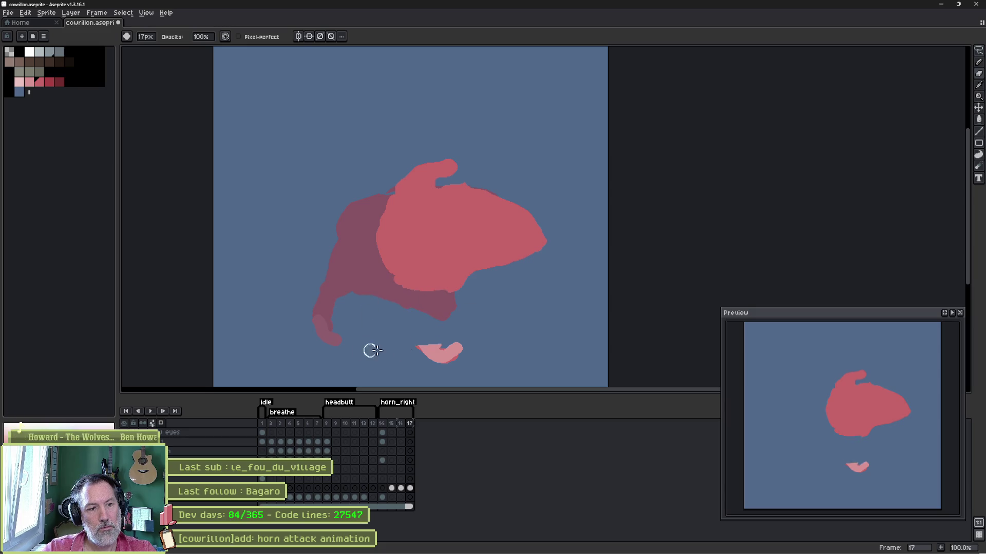
{"action": "left_click_drag", "start_coordinate": [363, 349], "coordinate": [392, 355]}
{"action": "key", "text": "b"}
{"action": "mouse_move", "coordinate": [441, 300]}
{"action": "left_mouse_down"}
{"action": "mouse_move", "coordinate": [447, 281]}
{"action": "mouse_move", "coordinate": [426, 289]}
{"action": "left_mouse_up"}
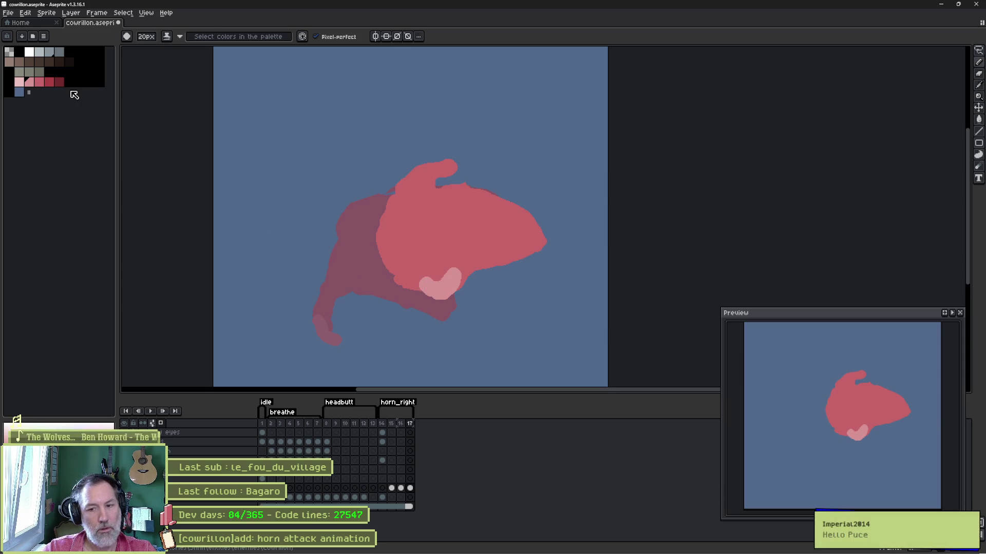
Extend the body's lower edge in red, band the horn dark red, and cover the patch in body pink.
{"action": "left_click", "coordinate": [40, 83]}
{"action": "mouse_move", "coordinate": [413, 288]}
{"action": "left_mouse_down"}
{"action": "mouse_move", "coordinate": [399, 287]}
{"action": "mouse_move", "coordinate": [444, 307]}
{"action": "left_mouse_up"}
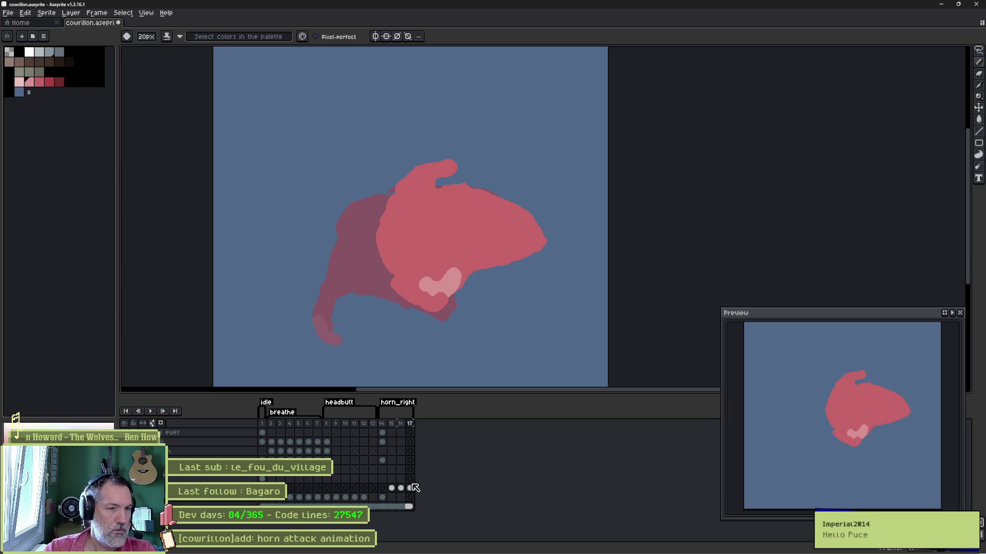
{"action": "left_click", "coordinate": [50, 82]}
{"action": "mouse_move", "coordinate": [451, 173]}
{"action": "left_mouse_down"}
{"action": "mouse_move", "coordinate": [416, 179]}
{"action": "mouse_move", "coordinate": [436, 180]}
{"action": "left_mouse_up"}
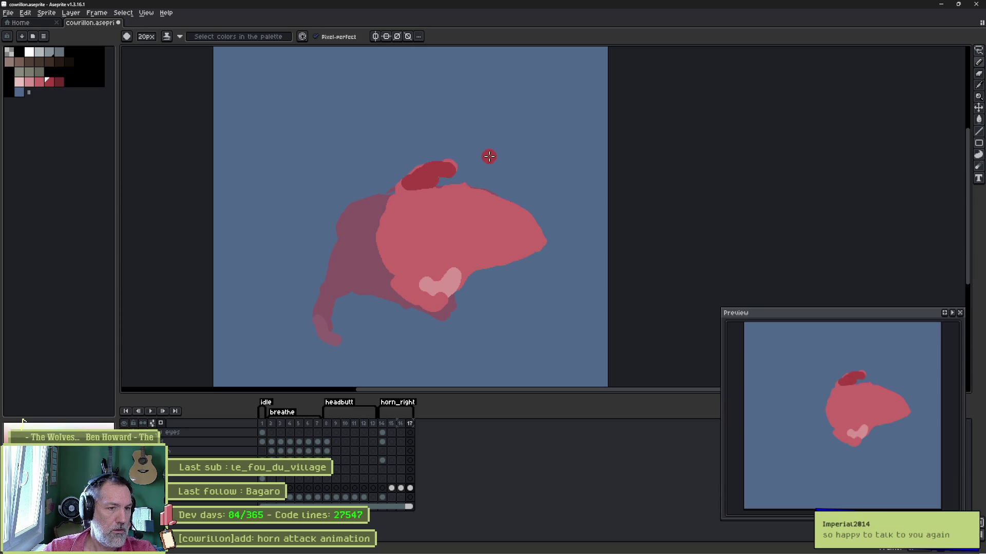
{"action": "left_click", "coordinate": [449, 241], "text": "alt"}
{"action": "left_click_drag", "start_coordinate": [451, 267], "coordinate": [419, 279]}
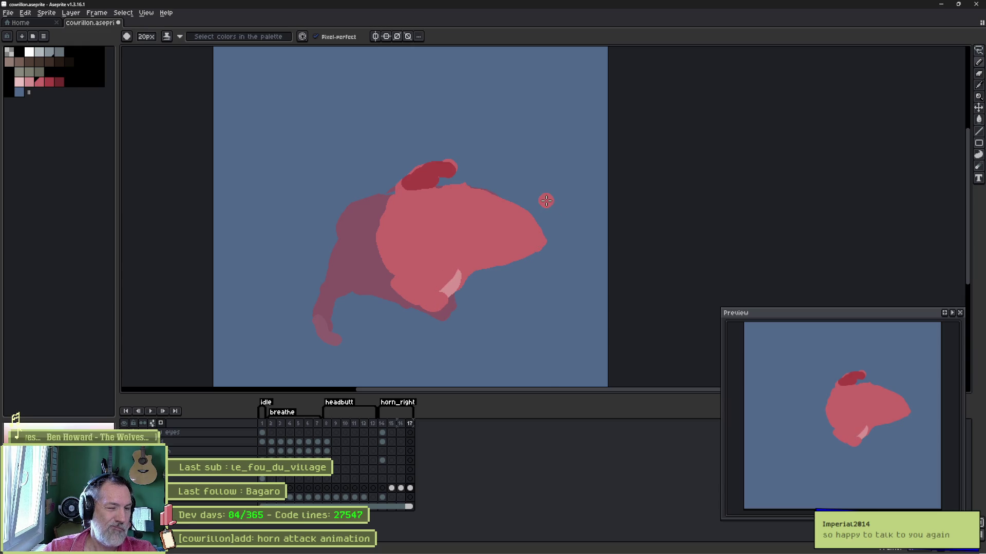
{"action": "key", "text": "alt+Tab"}
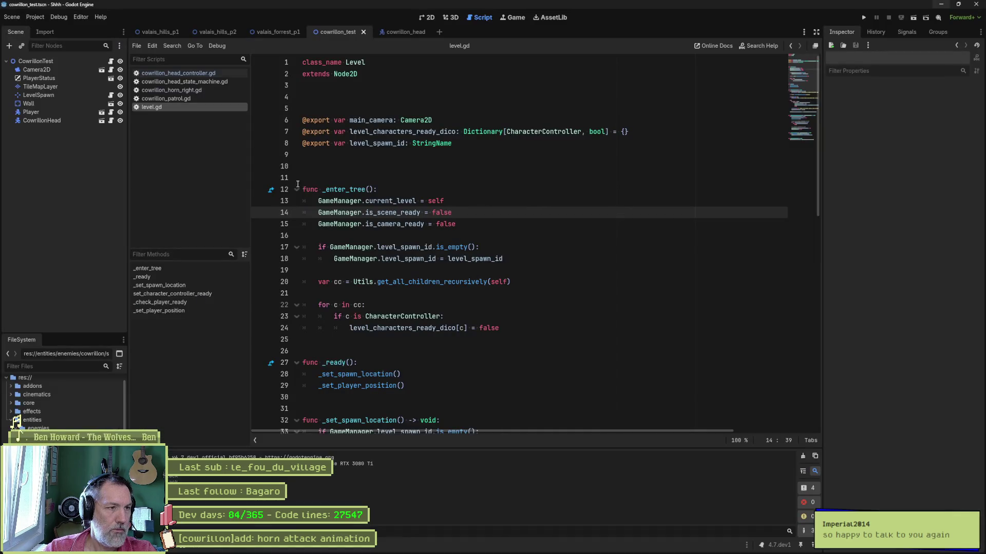
Re-import the Aseprite file into the cowrillon_head Sprite2D.
{"action": "left_click", "coordinate": [409, 34]}
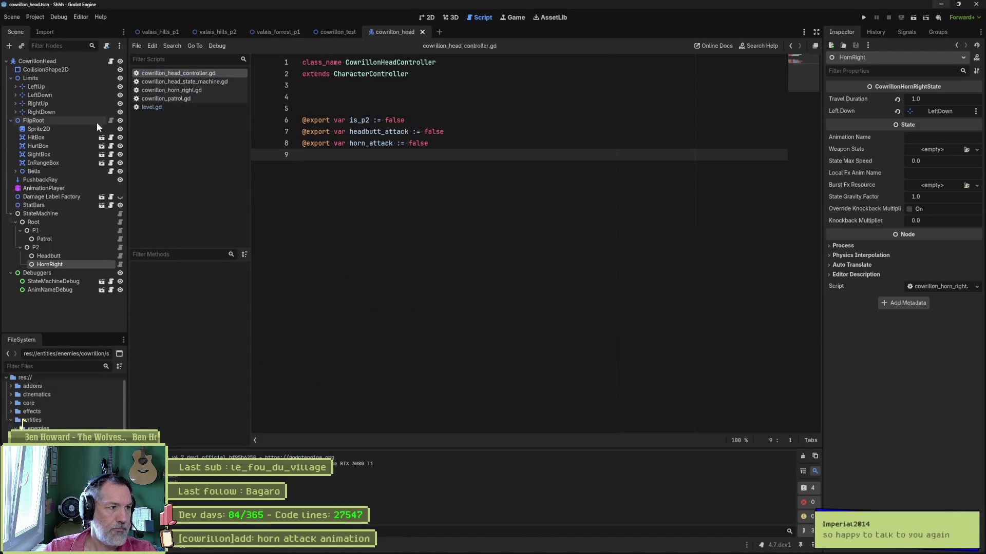
{"action": "left_click", "coordinate": [41, 128]}
{"action": "left_click", "coordinate": [903, 542]}
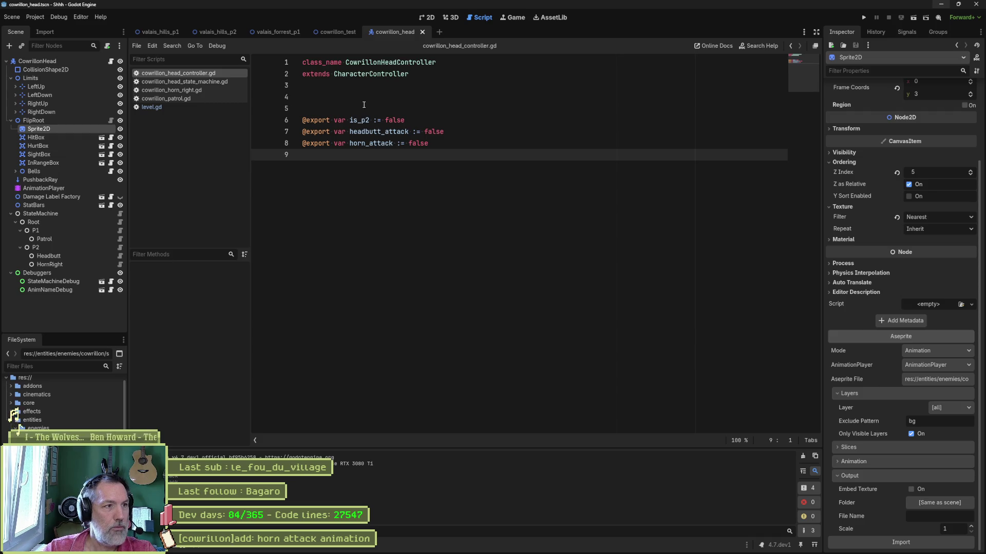
Run the test scene and tick Horn Attack on the remote CowrillonHead.
{"action": "left_click", "coordinate": [182, 89]}
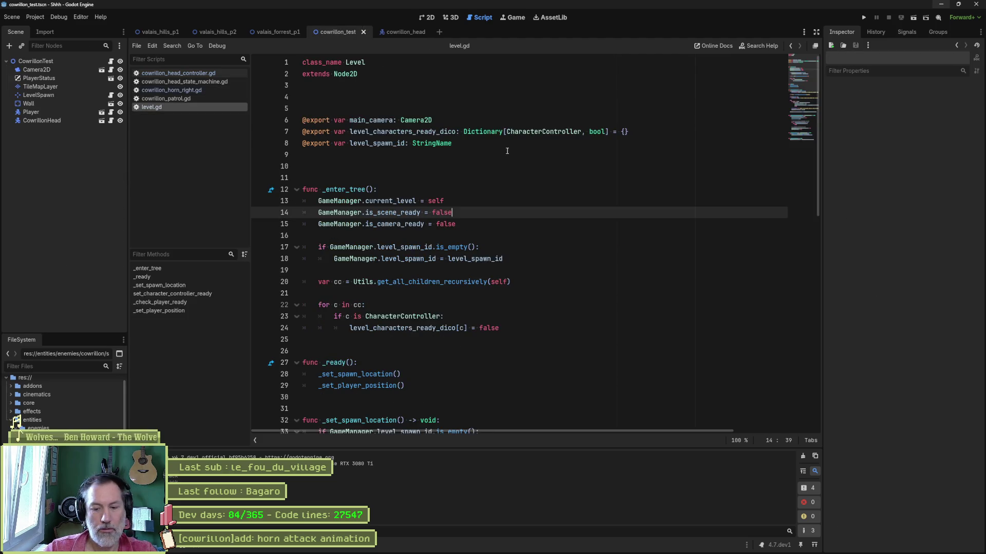
{"action": "key", "text": "F6"}
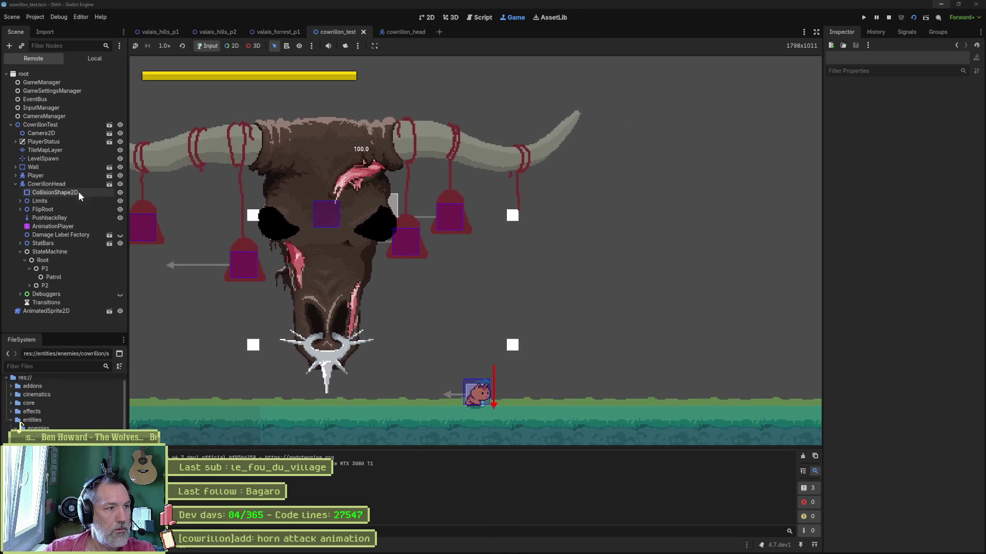
{"action": "left_click", "coordinate": [47, 183]}
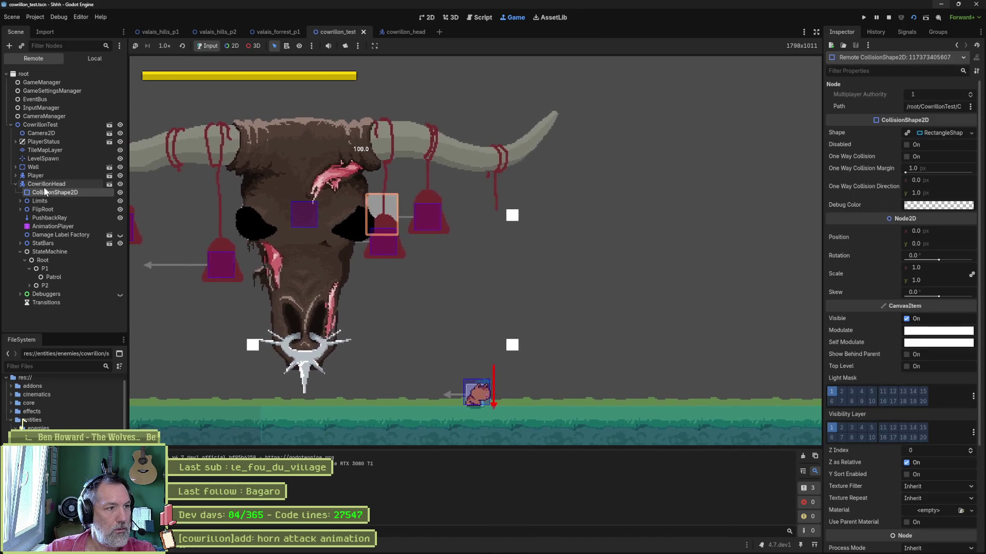
{"action": "scroll", "coordinate": [904, 298], "scroll_direction": "down", "scroll_amount": 10}
{"action": "left_click", "coordinate": [907, 248]}
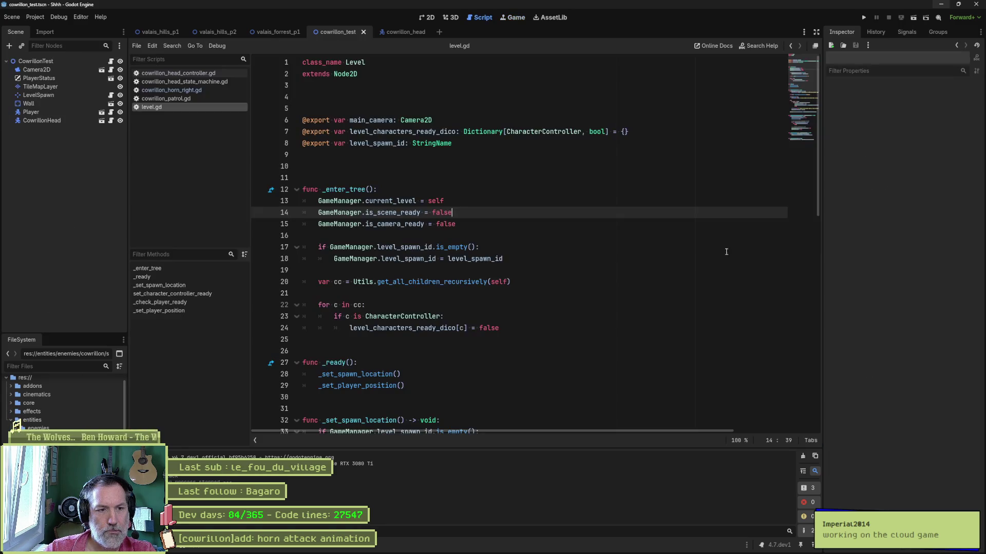
Check in Aseprite that the horn_right tag covers frames 14–17, leave it unchanged, and return to Godot.
{"action": "left_click", "coordinate": [552, 545]}
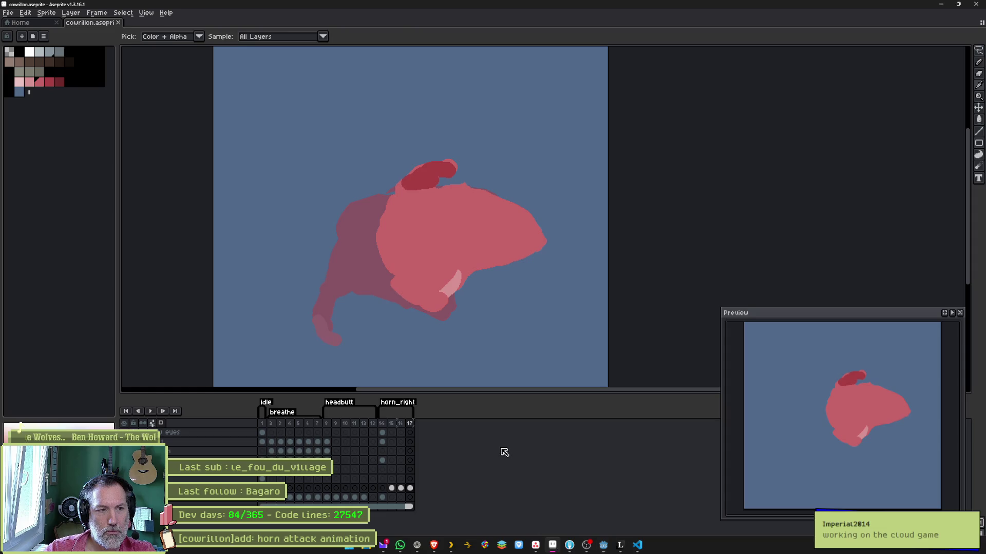
{"action": "double_click", "coordinate": [411, 407]}
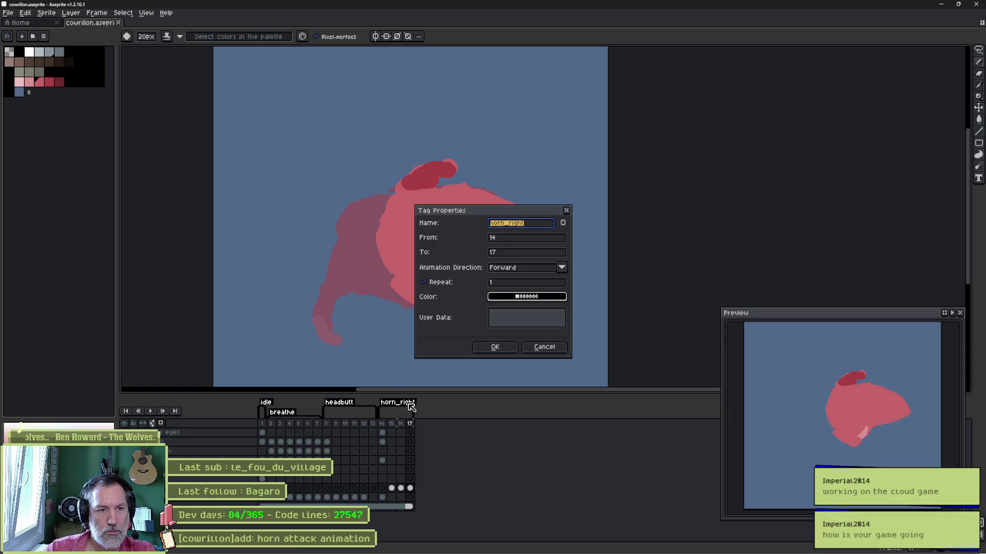
{"action": "left_click", "coordinate": [562, 347]}
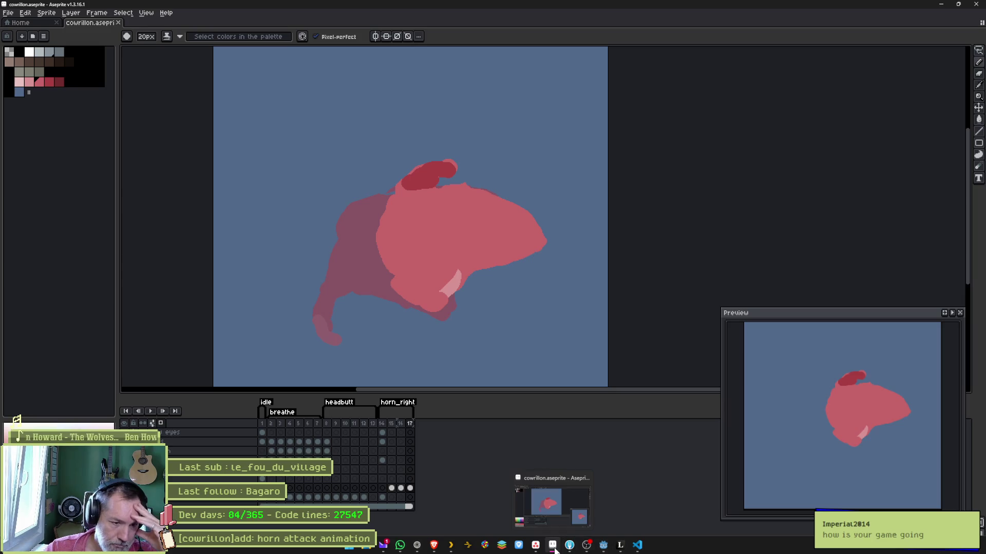
{"action": "left_click", "coordinate": [603, 547]}
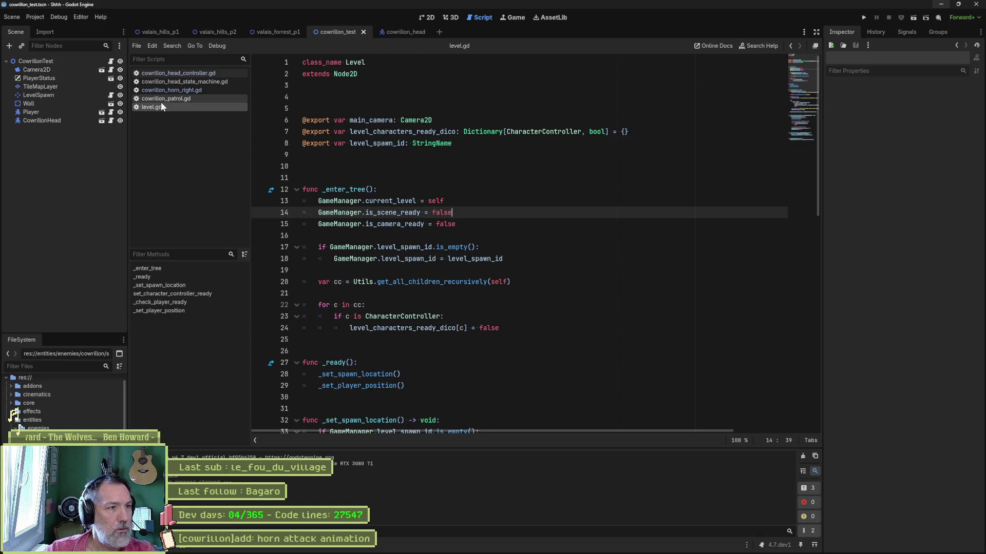
In cowrillon_head's AnimationPlayer, drag the horn_right end marker so the animation lasts 3.2 seconds.
{"action": "left_click", "coordinate": [396, 36]}
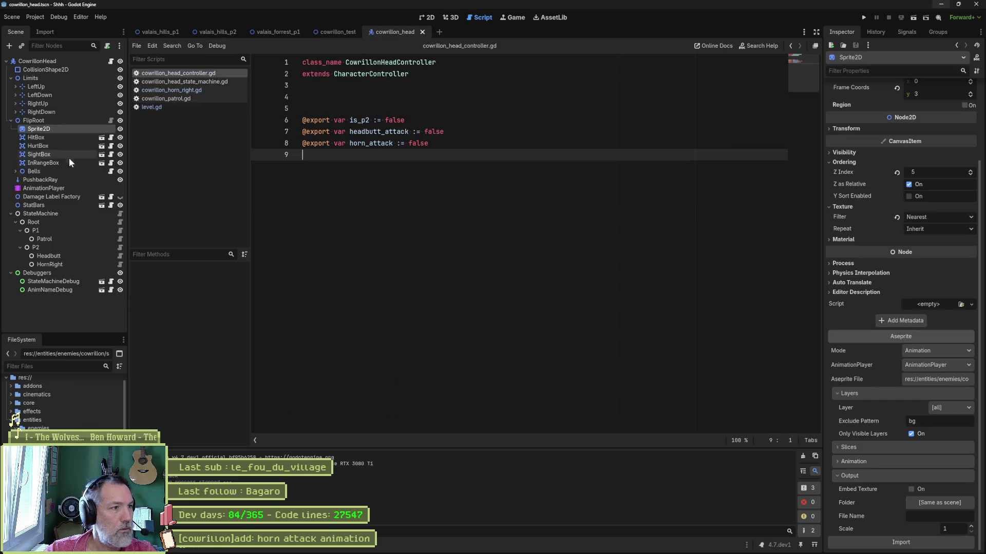
{"action": "left_click", "coordinate": [43, 188]}
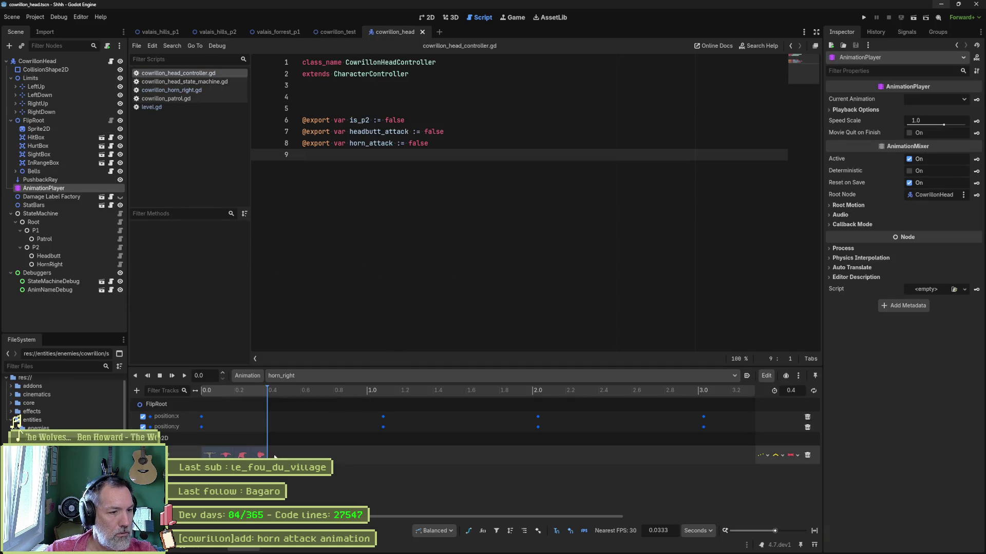
{"action": "left_click", "coordinate": [255, 390]}
{"action": "left_click_drag", "start_coordinate": [270, 393], "coordinate": [732, 405]}
Run the cowrillon_test scene with F6, inspect the running CowrillonHead, then stop the game.
{"action": "left_click", "coordinate": [334, 31]}
{"action": "key", "text": "F6"}
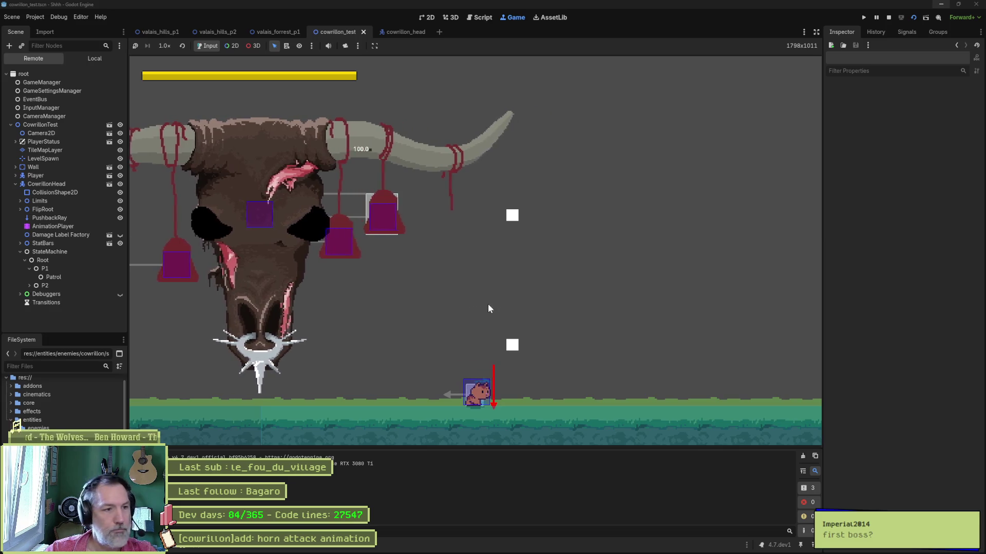
{"action": "left_click", "coordinate": [33, 186]}
{"action": "scroll", "coordinate": [873, 360], "scroll_direction": "down", "scroll_amount": 5}
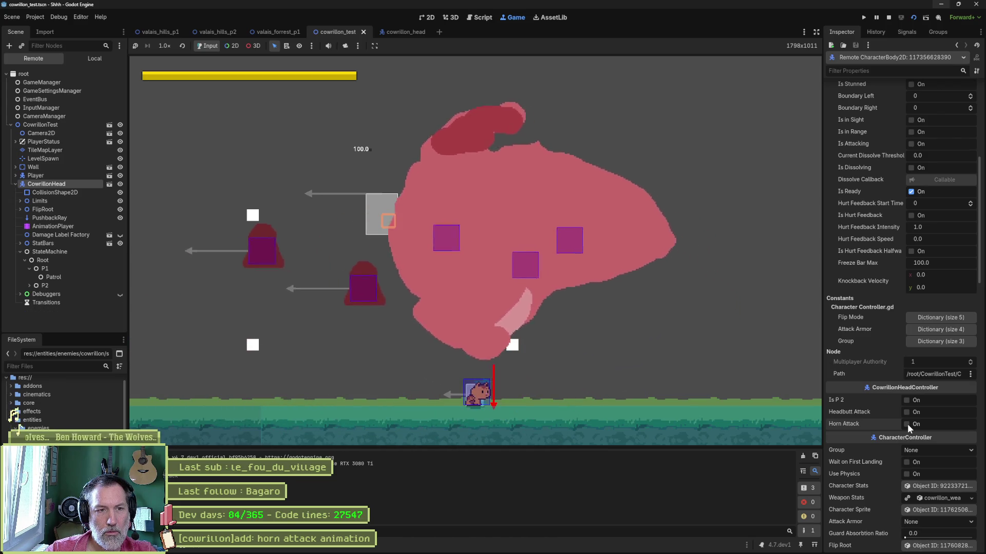
{"action": "key", "text": "F8"}
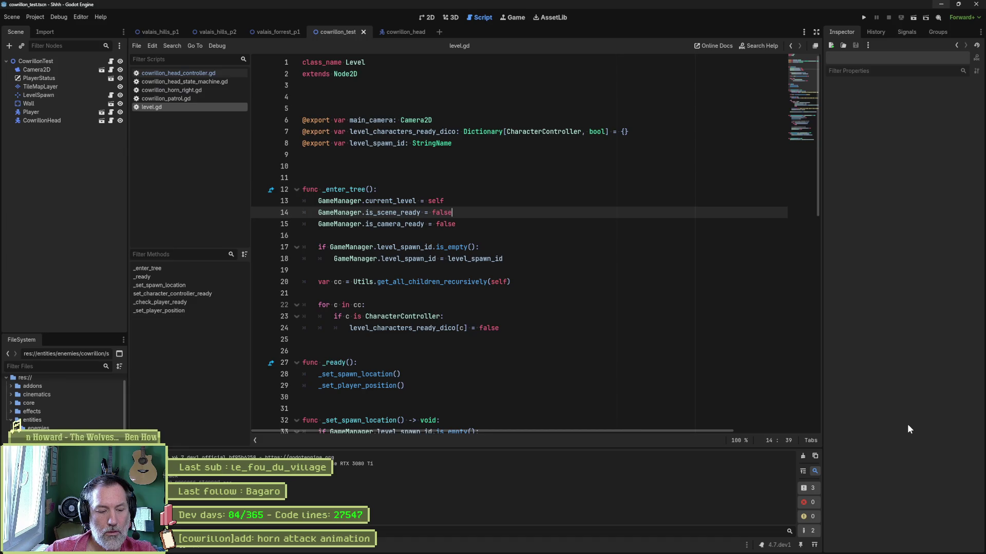
{"action": "left_click", "coordinate": [553, 546]}
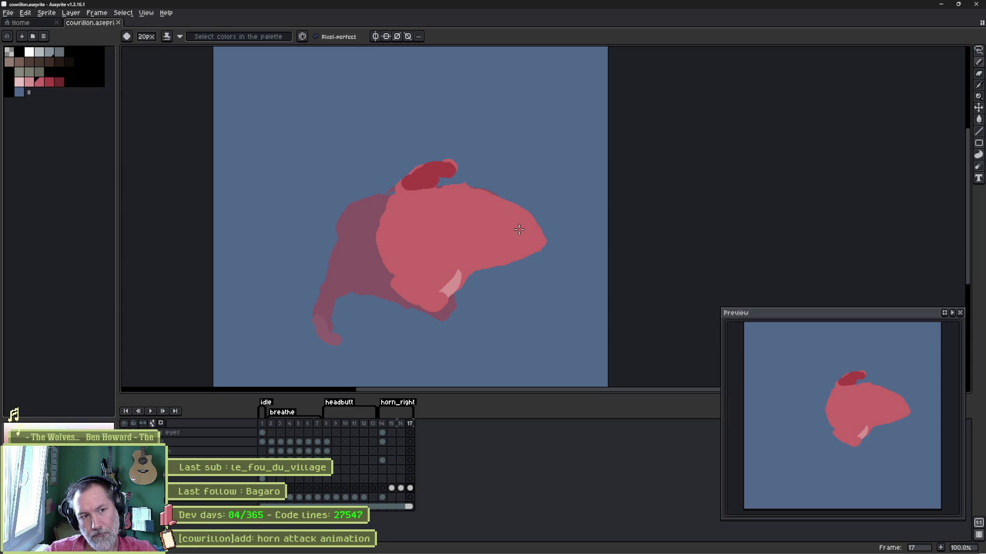
Redraw frame 17's black hook as a closed curl with a larger black pencil brush.
{"action": "left_click", "coordinate": [19, 51]}
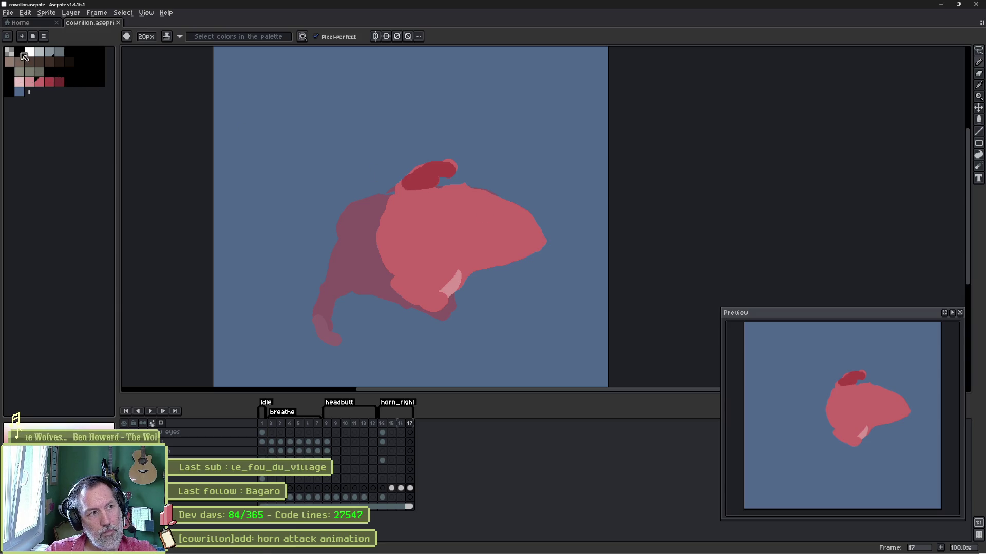
{"action": "key", "text": "minus"}
{"action": "key", "text": "minus"}
{"action": "key", "text": "minus"}
{"action": "key", "text": "minus"}
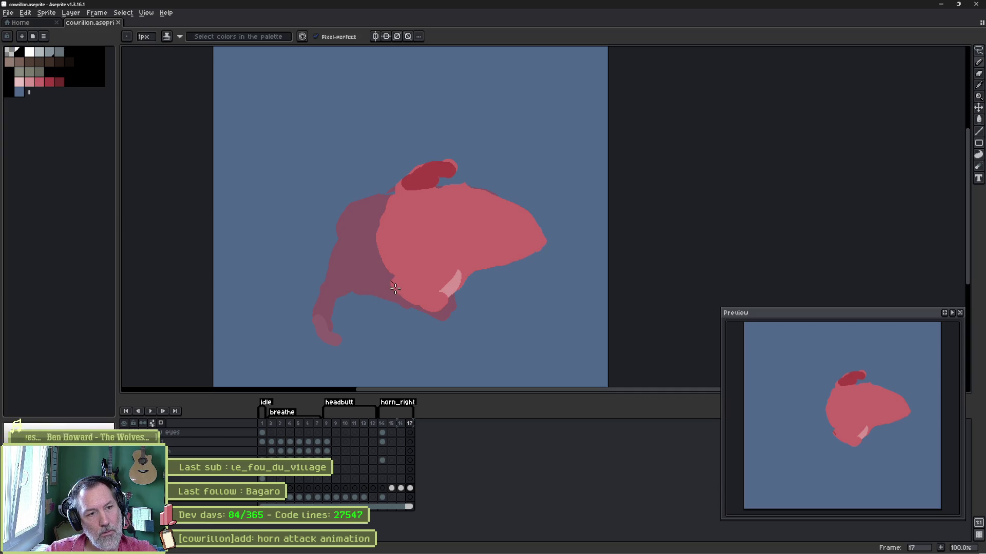
{"action": "key", "text": "ctrl+z"}
{"action": "key", "text": "plus"}
{"action": "key", "text": "plus"}
{"action": "key", "text": "plus"}
{"action": "key", "text": "plus"}
{"action": "mouse_move", "coordinate": [391, 278]}
{"action": "left_mouse_down"}
{"action": "mouse_move", "coordinate": [405, 305]}
{"action": "mouse_move", "coordinate": [443, 308]}
{"action": "mouse_move", "coordinate": [449, 271]}
{"action": "mouse_move", "coordinate": [423, 289]}
{"action": "left_mouse_up"}
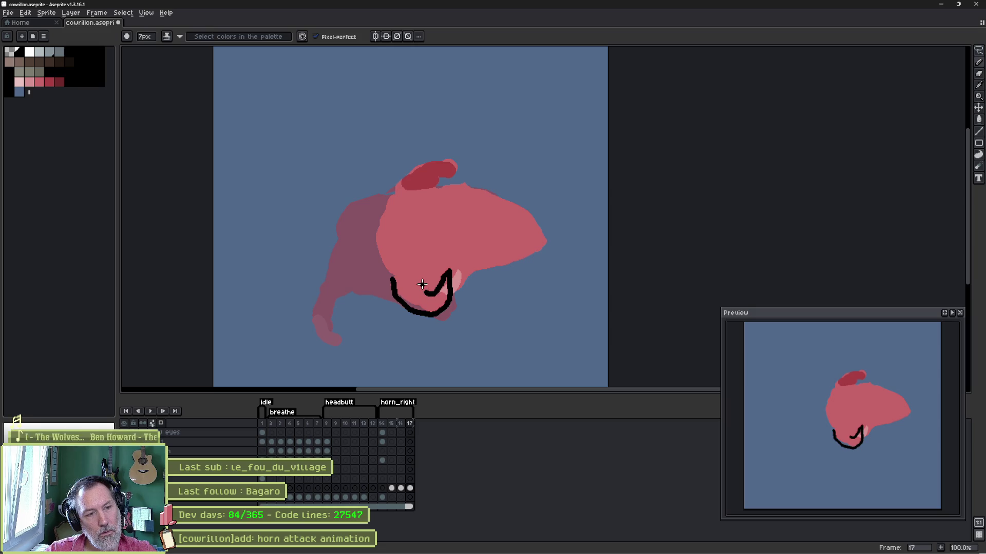
{"action": "right_click", "coordinate": [426, 292]}
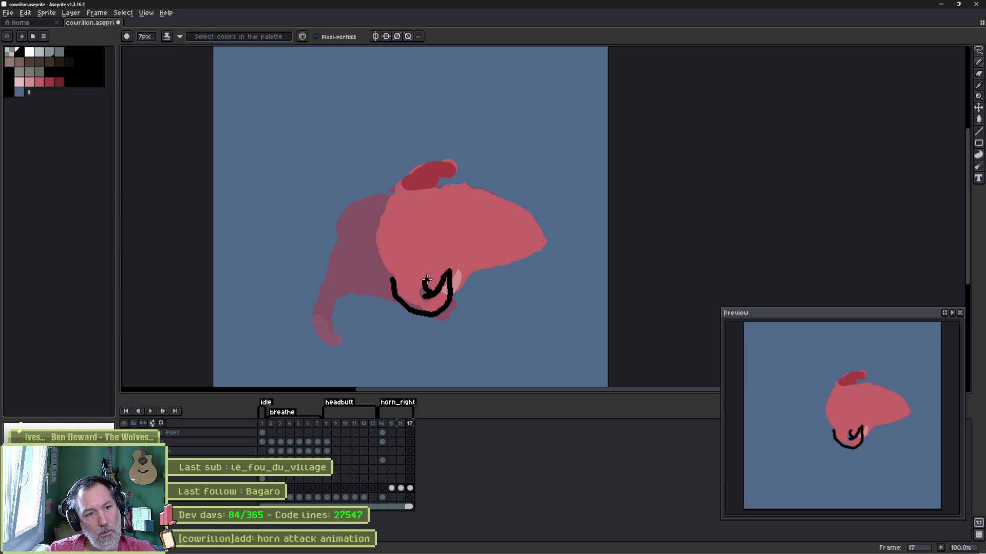
{"action": "left_click_drag", "start_coordinate": [427, 280], "coordinate": [390, 278]}
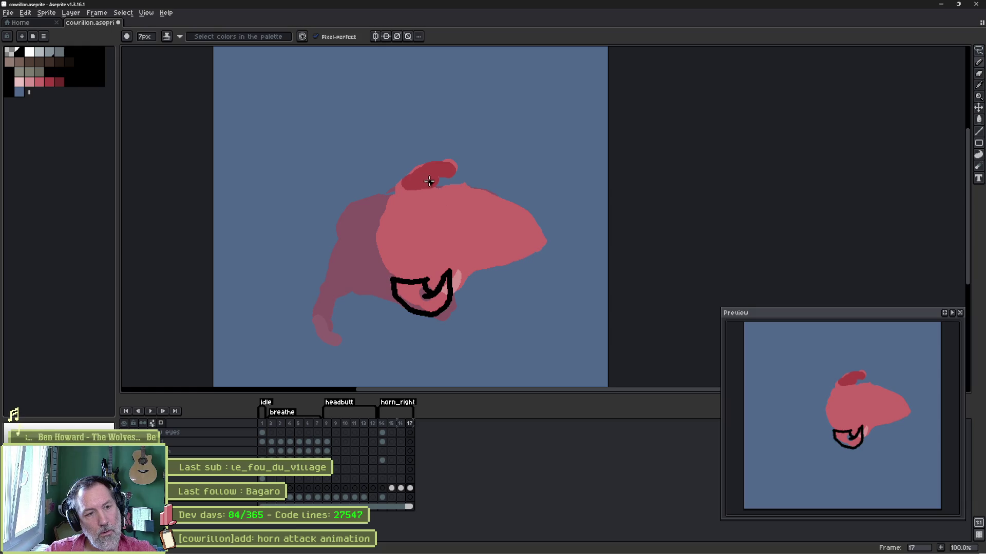
{"action": "mouse_move", "coordinate": [394, 187]}
{"action": "left_mouse_down"}
{"action": "mouse_move", "coordinate": [398, 145]}
{"action": "mouse_move", "coordinate": [456, 142]}
{"action": "mouse_move", "coordinate": [463, 163]}
{"action": "mouse_move", "coordinate": [422, 161]}
{"action": "mouse_move", "coordinate": [432, 178]}
{"action": "left_mouse_up"}
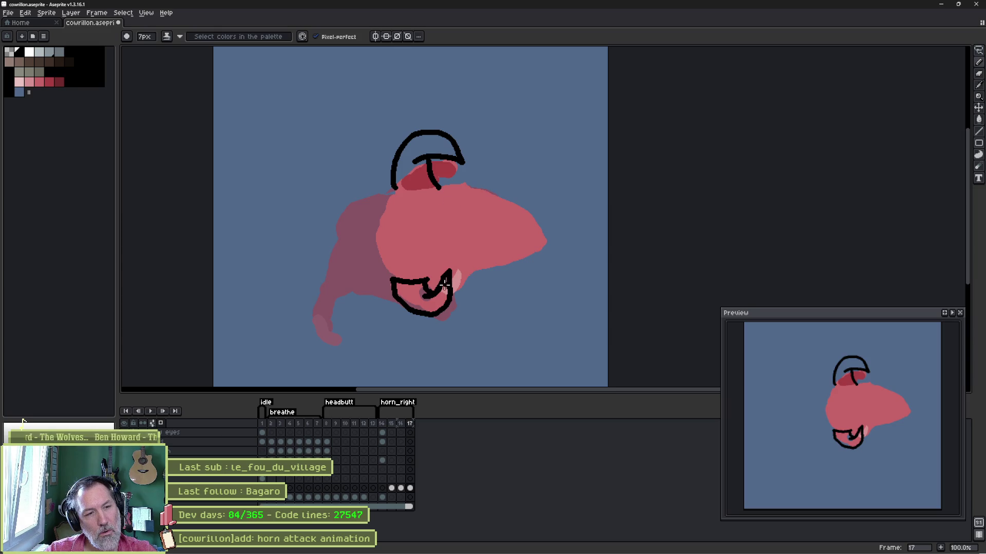
{"action": "mouse_move", "coordinate": [440, 273]}
{"action": "left_mouse_down"}
{"action": "mouse_move", "coordinate": [434, 292]}
{"action": "mouse_move", "coordinate": [395, 288]}
{"action": "left_mouse_up"}
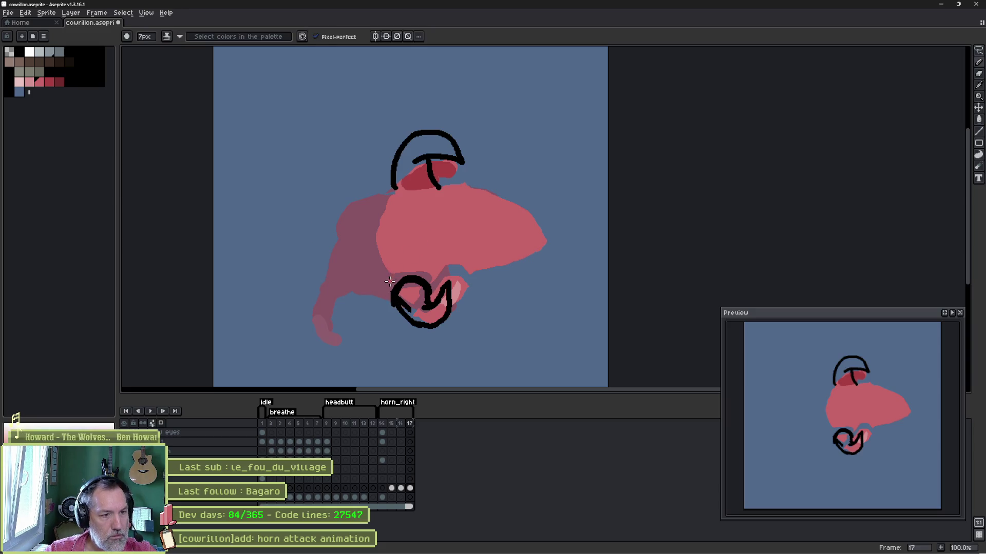
{"action": "key", "text": "plus"}
{"action": "key", "text": "plus"}
{"action": "key", "text": "plus"}
{"action": "left_click_drag", "start_coordinate": [389, 288], "coordinate": [388, 270]}
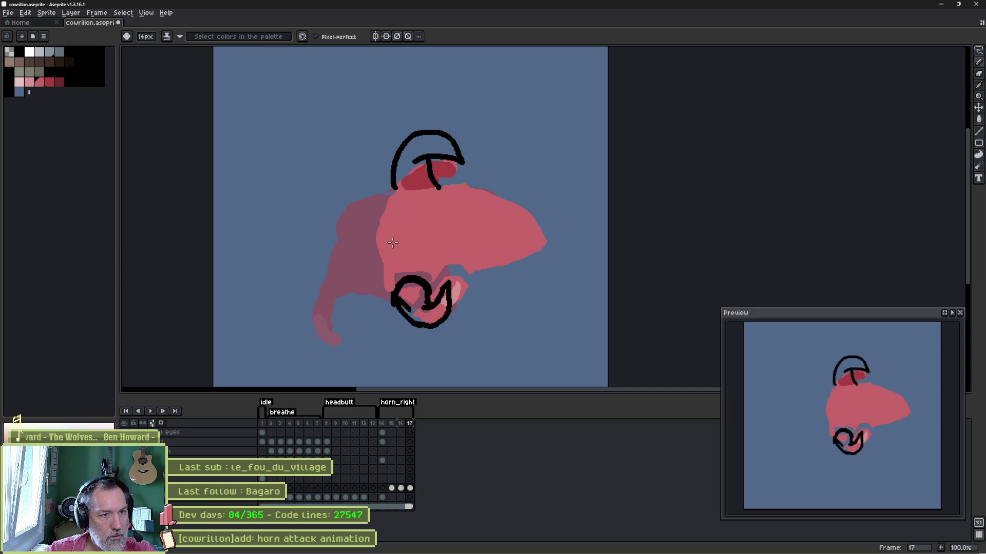
Erase the light pink top of the head with the eraser.
{"action": "key", "text": "e"}
{"action": "left_click_drag", "start_coordinate": [378, 220], "coordinate": [548, 214]}
{"action": "mouse_move", "coordinate": [491, 196]}
{"action": "left_mouse_down"}
{"action": "mouse_move", "coordinate": [526, 164]}
{"action": "mouse_move", "coordinate": [400, 148]}
{"action": "mouse_move", "coordinate": [322, 178]}
{"action": "mouse_move", "coordinate": [423, 193]}
{"action": "left_mouse_up"}
Paint a pink leg below the body and bucket-fill the gaps inside the black outline.
{"action": "key", "text": "b"}
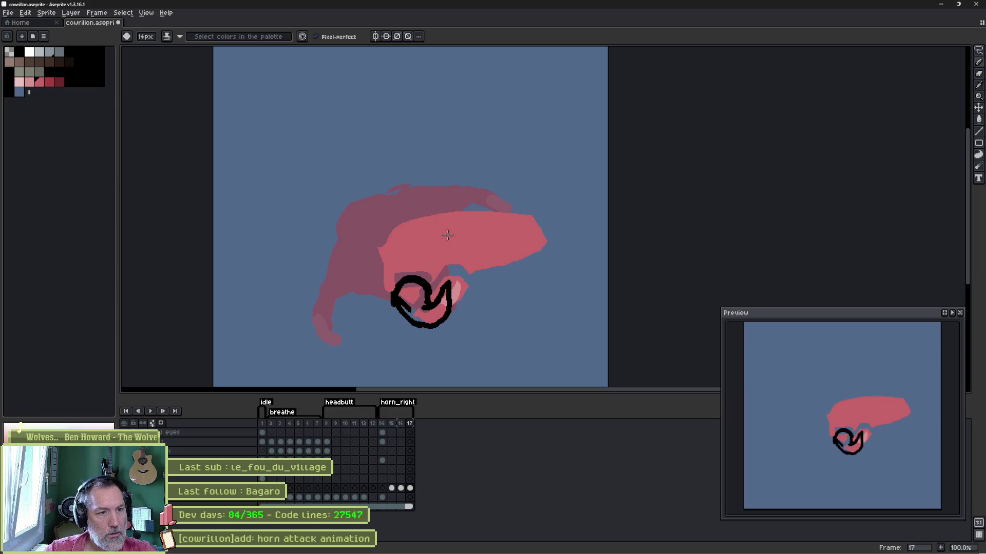
{"action": "left_click_drag", "start_coordinate": [528, 257], "coordinate": [563, 310]}
{"action": "mouse_move", "coordinate": [534, 280]}
{"action": "left_mouse_down"}
{"action": "mouse_move", "coordinate": [545, 315]}
{"action": "mouse_move", "coordinate": [465, 320]}
{"action": "mouse_move", "coordinate": [452, 308]}
{"action": "left_mouse_up"}
{"action": "key", "text": "g"}
{"action": "left_click", "coordinate": [502, 293]}
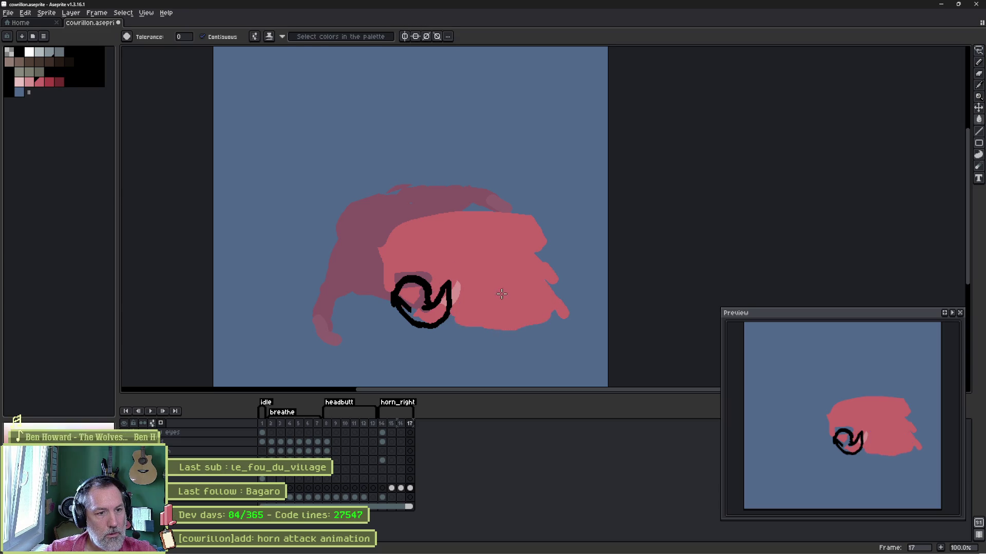
{"action": "left_click", "coordinate": [416, 284]}
{"action": "left_click", "coordinate": [422, 302]}
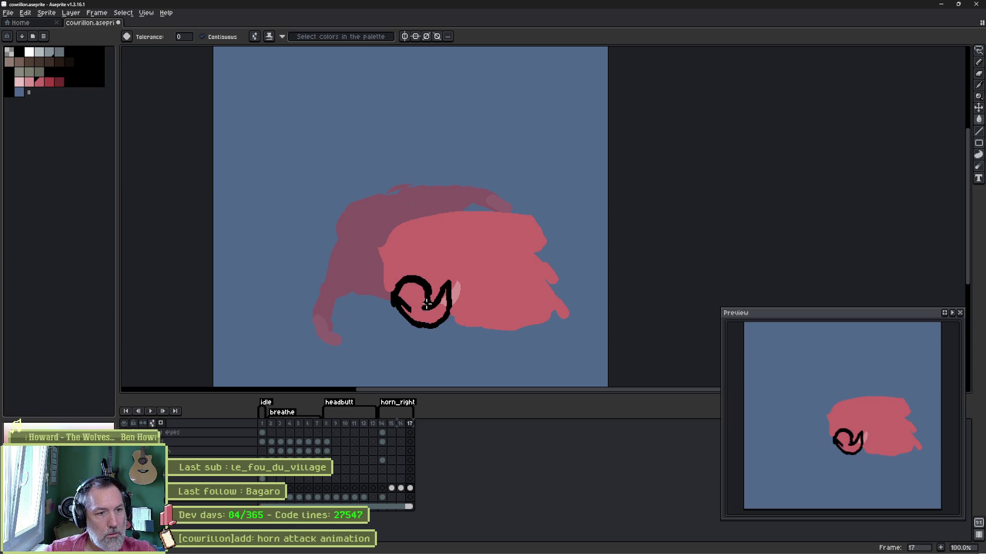
{"action": "key", "text": "b"}
{"action": "left_click_drag", "start_coordinate": [459, 280], "coordinate": [457, 297]}
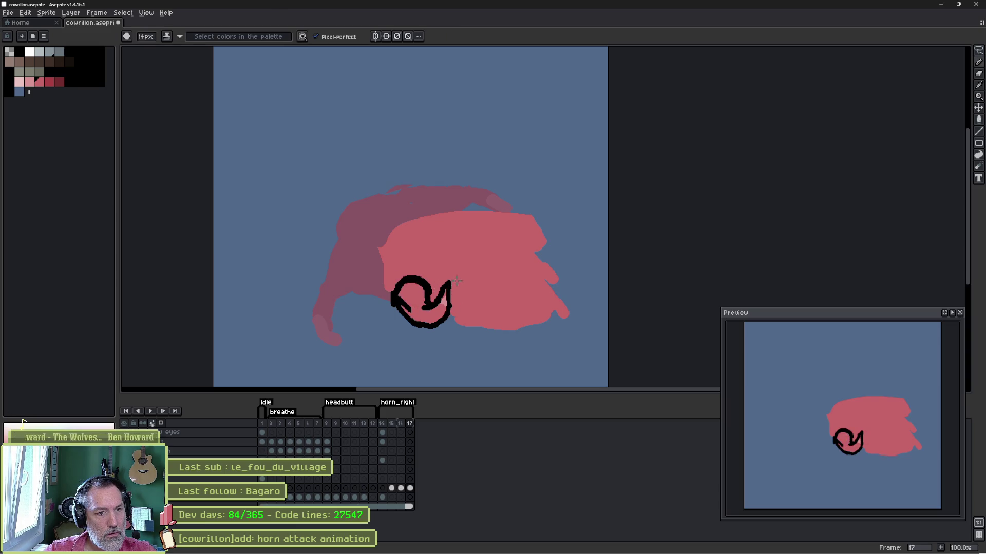
Erase the pink top edge and lower strip, then add a pink hook on the right side.
{"action": "key", "text": "e"}
{"action": "mouse_move", "coordinate": [480, 210]}
{"action": "left_mouse_down"}
{"action": "mouse_move", "coordinate": [572, 315]}
{"action": "mouse_move", "coordinate": [489, 198]}
{"action": "mouse_move", "coordinate": [559, 255]}
{"action": "mouse_move", "coordinate": [568, 286]}
{"action": "mouse_move", "coordinate": [554, 283]}
{"action": "left_mouse_up"}
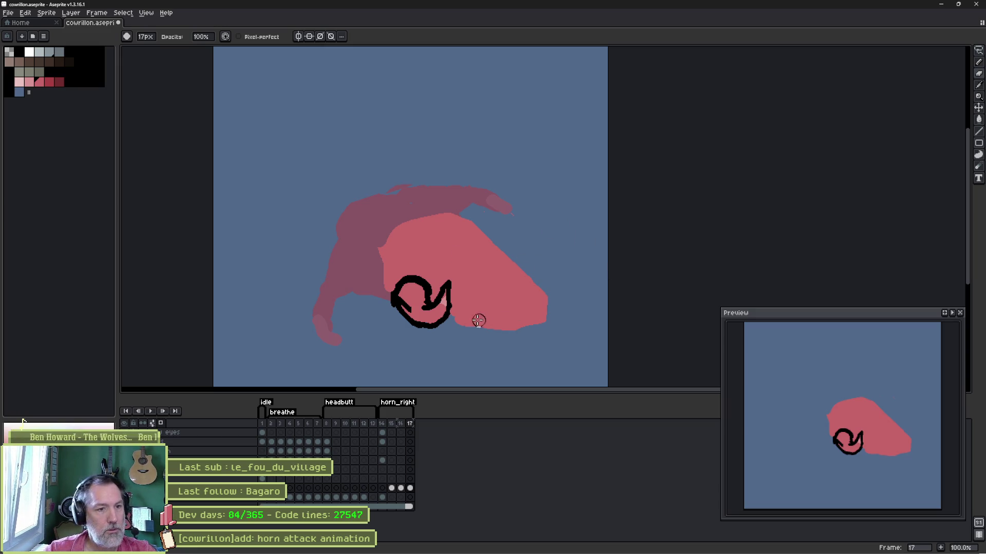
{"action": "mouse_move", "coordinate": [453, 318]}
{"action": "left_mouse_down"}
{"action": "mouse_move", "coordinate": [570, 315]}
{"action": "mouse_move", "coordinate": [476, 319]}
{"action": "left_mouse_up"}
{"action": "key", "text": "b"}
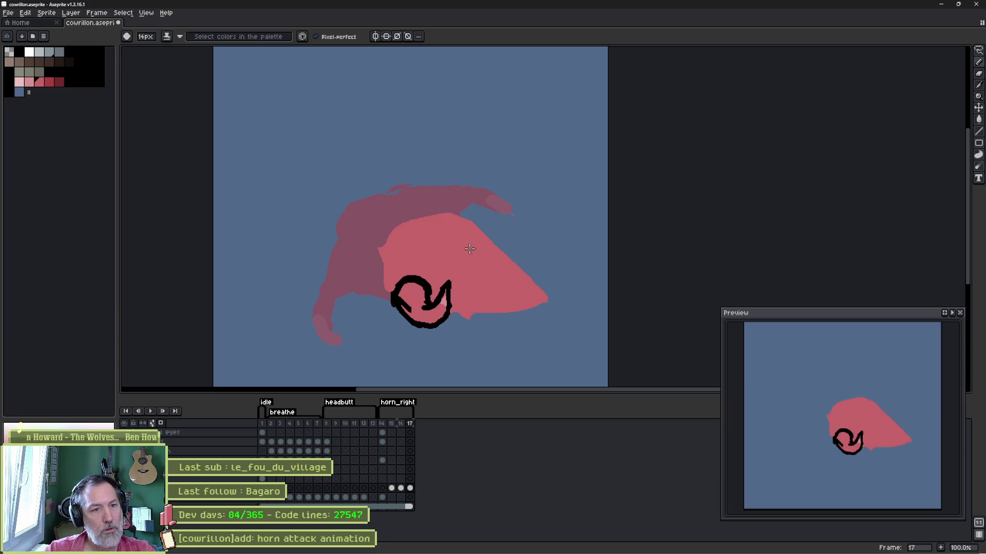
{"action": "mouse_move", "coordinate": [494, 247]}
{"action": "left_mouse_down"}
{"action": "mouse_move", "coordinate": [541, 266]}
{"action": "mouse_move", "coordinate": [532, 295]}
{"action": "mouse_move", "coordinate": [464, 321]}
{"action": "left_mouse_up"}
{"action": "key", "text": "e"}
{"action": "key", "text": "b"}
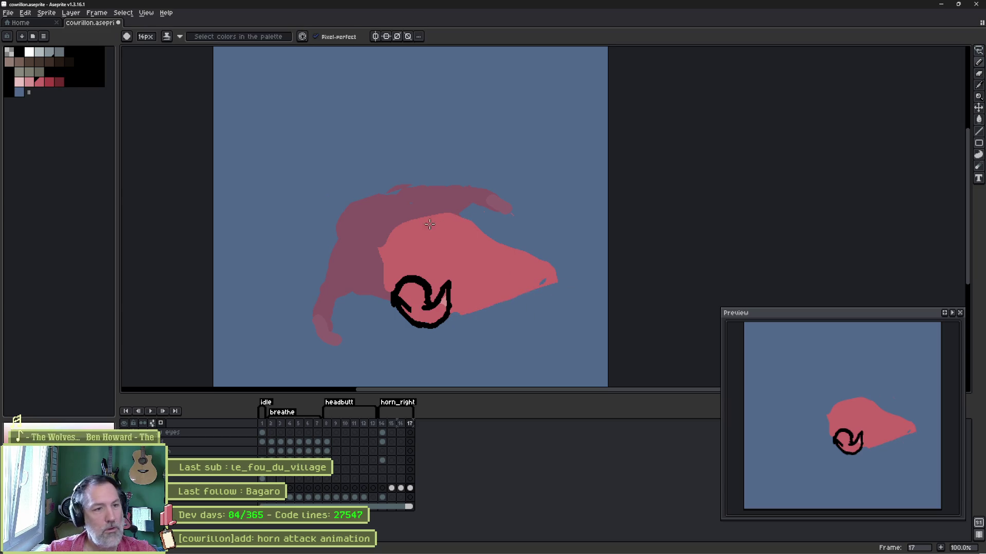
Draw a black horn curve and a black eye with an 11px pencil, then save couillon.aseprite.
{"action": "key", "text": "minus"}
{"action": "key", "text": "minus"}
{"action": "key", "text": "minus"}
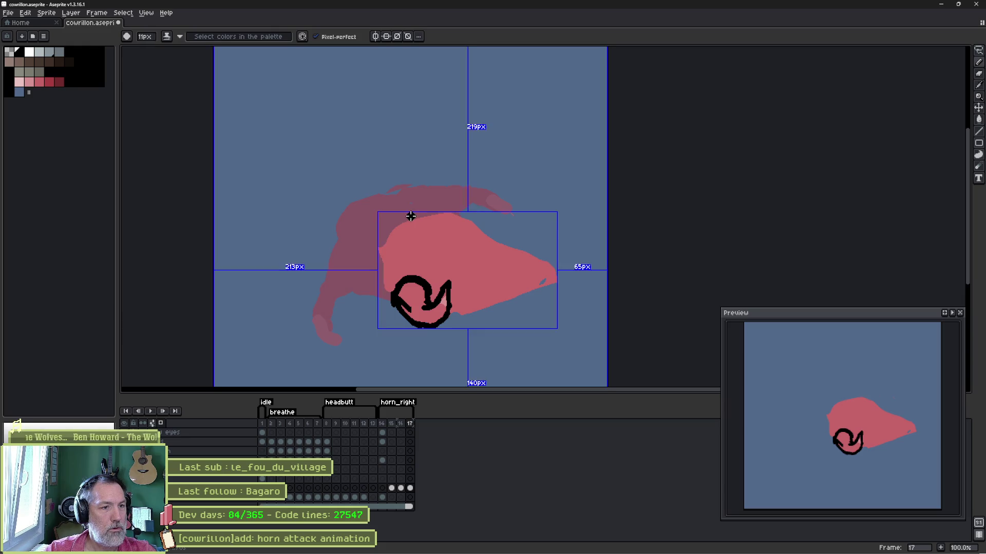
{"action": "left_click_drag", "start_coordinate": [399, 221], "coordinate": [417, 196]}
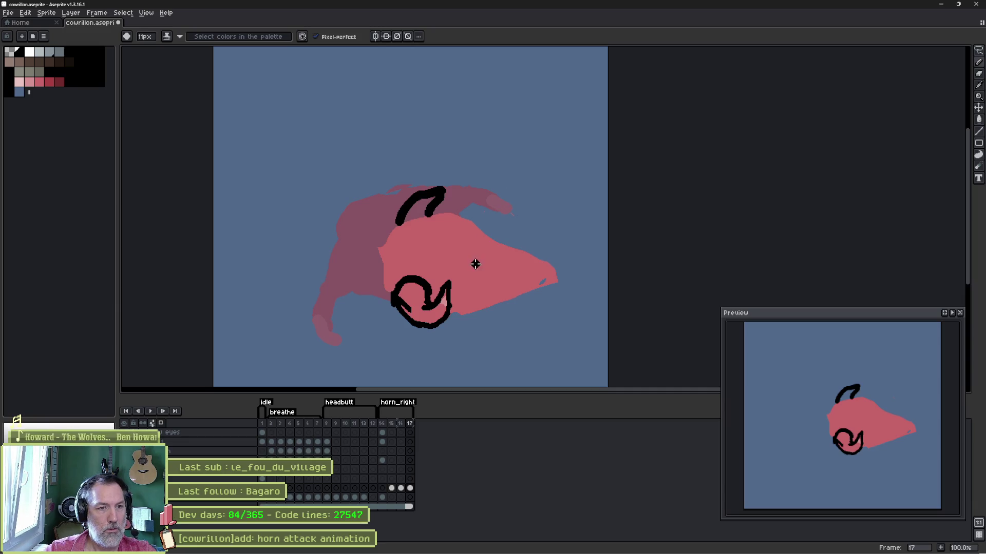
{"action": "left_click_drag", "start_coordinate": [460, 265], "coordinate": [469, 263]}
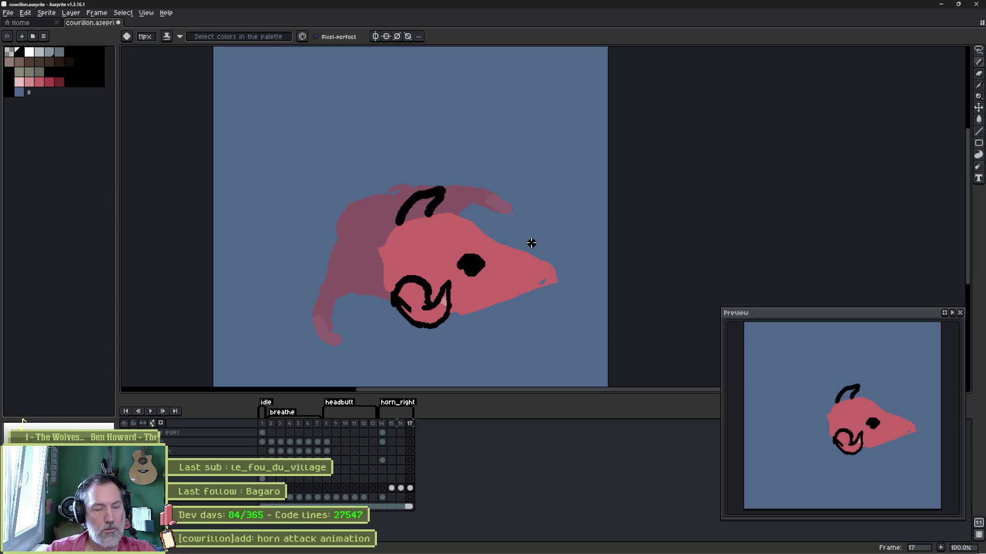
{"action": "key", "text": "ctrl+s"}
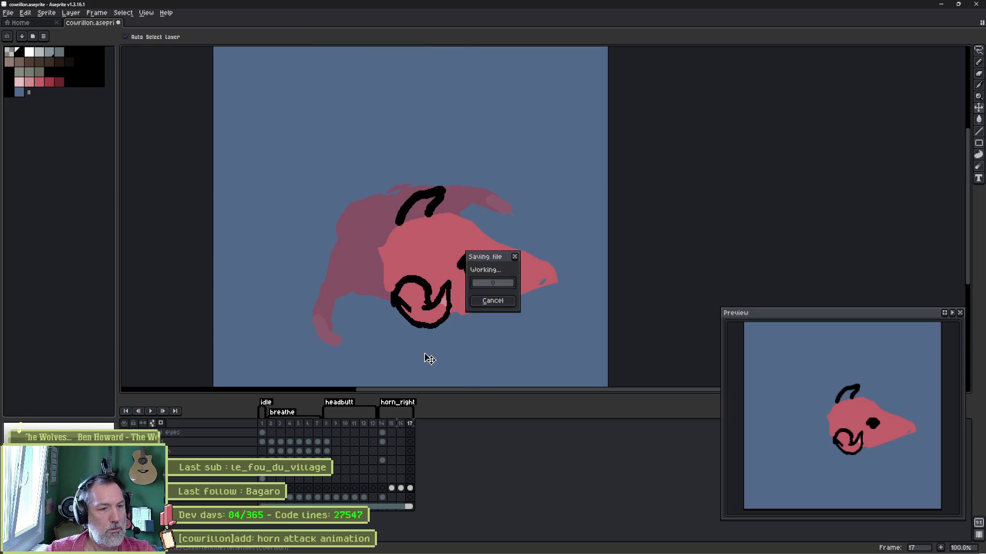
Re-import the Aseprite frames into the head's Sprite2D and lengthen horn_right to 3.133 seconds.
{"action": "key", "text": "alt+Tab"}
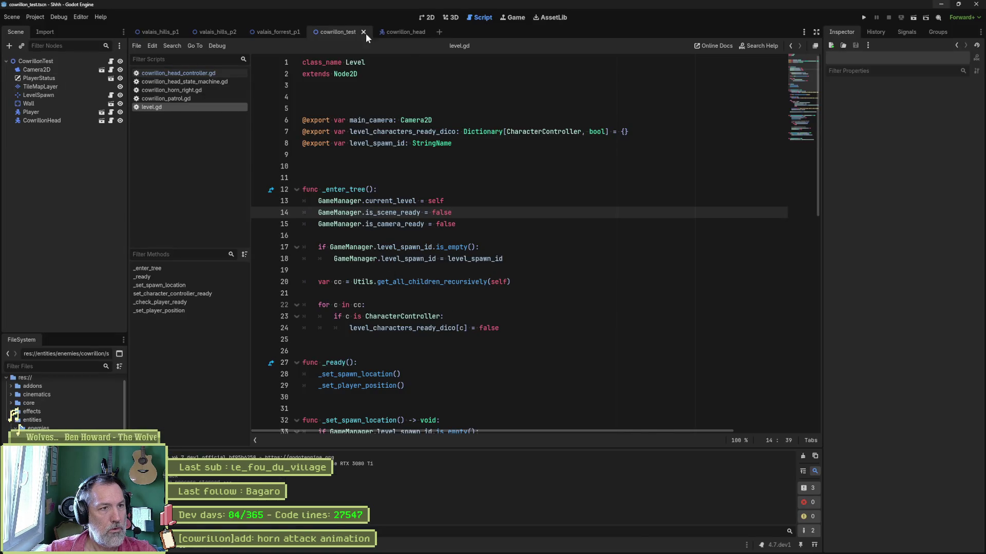
{"action": "left_click", "coordinate": [395, 31]}
{"action": "left_click", "coordinate": [48, 128]}
{"action": "left_click", "coordinate": [901, 542]}
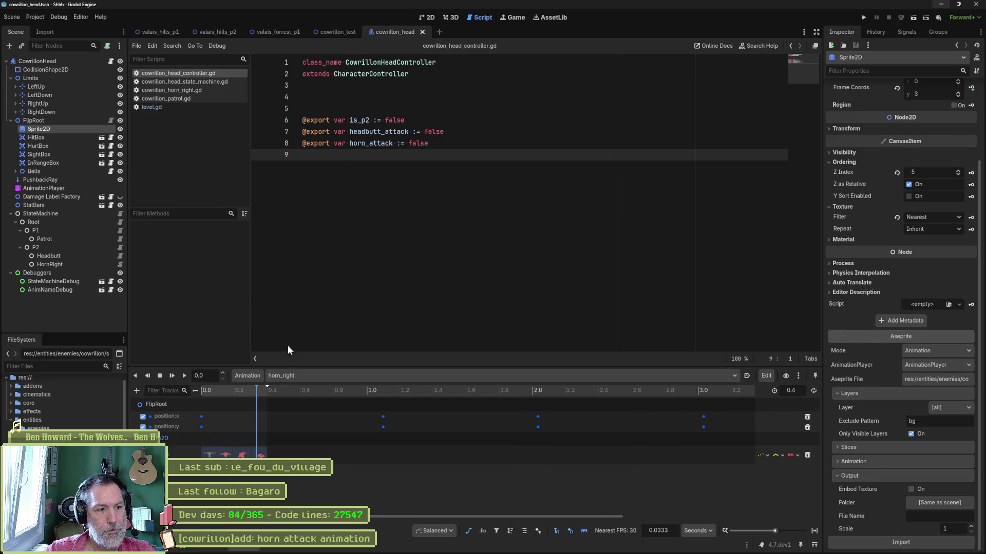
{"action": "left_click_drag", "start_coordinate": [266, 389], "coordinate": [720, 389]}
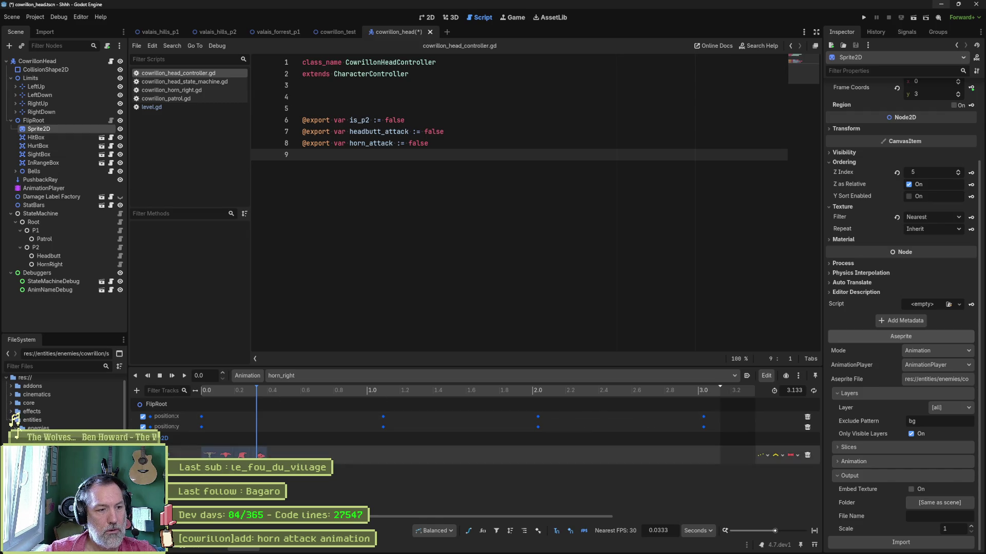
Duplicate the sprite-frame key to new keys at 1.1, 1.6 and 1.9667 seconds.
{"action": "left_click", "coordinate": [239, 456]}
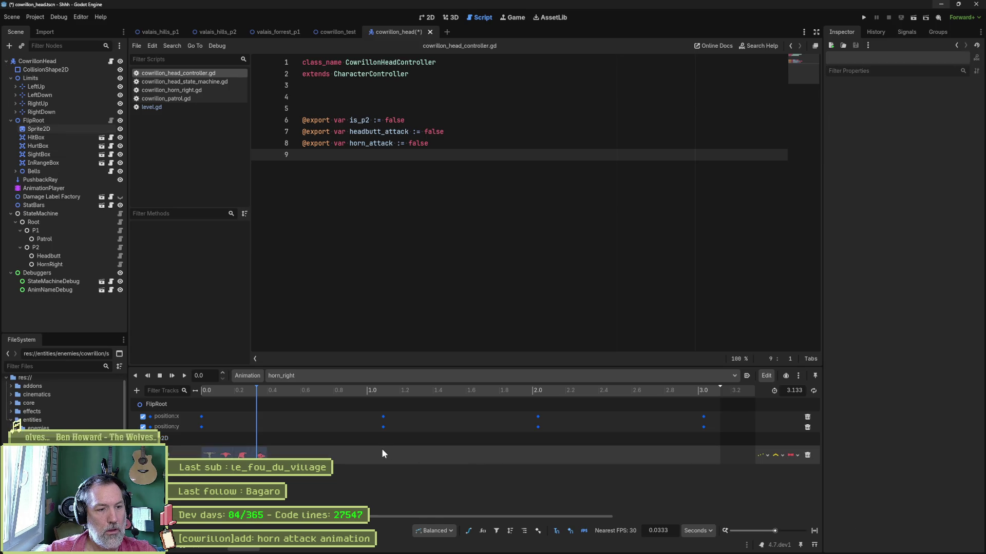
{"action": "left_click", "coordinate": [381, 390]}
{"action": "key", "text": "ctrl+d"}
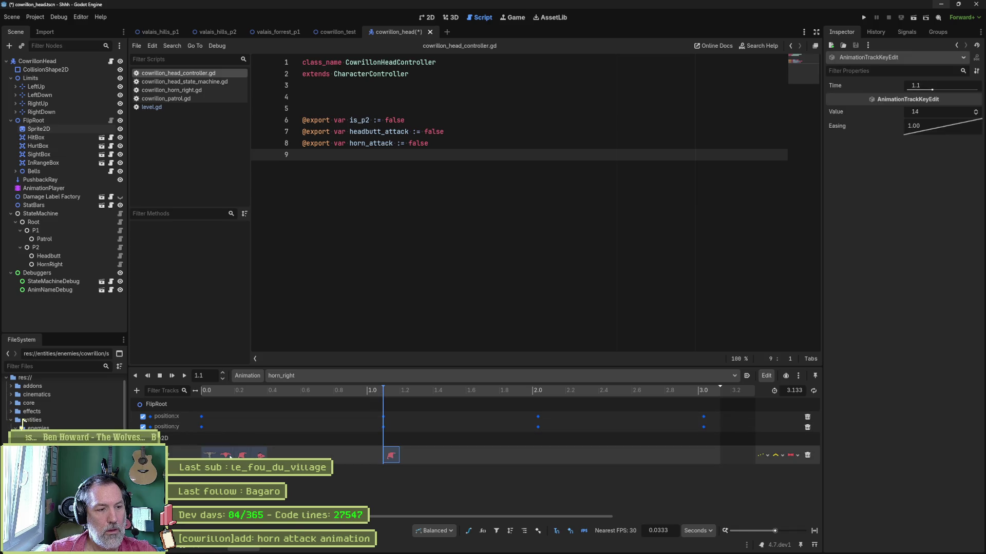
{"action": "key", "text": "ctrl+d"}
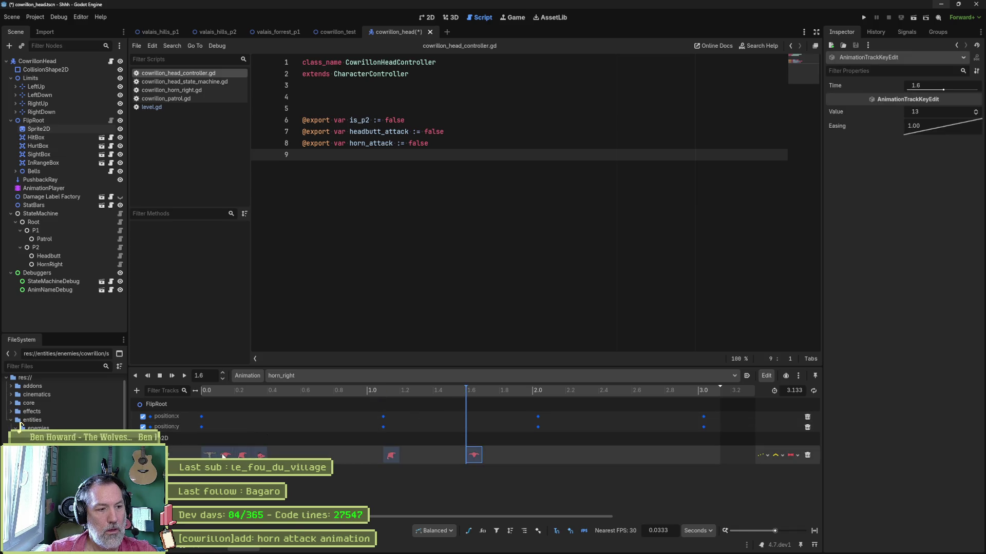
{"action": "left_click", "coordinate": [528, 393]}
{"action": "key", "text": "ctrl+d"}
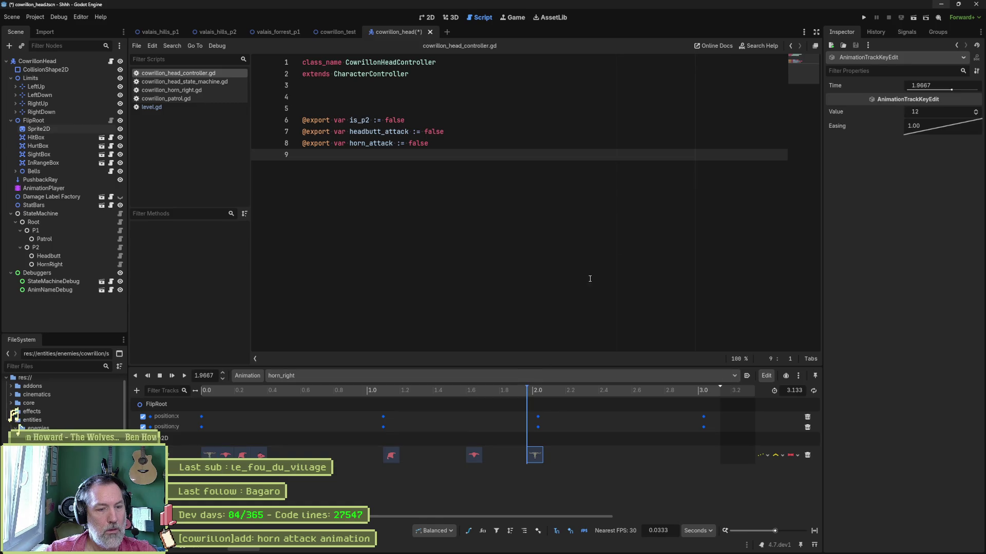
{"action": "left_click", "coordinate": [325, 34]}
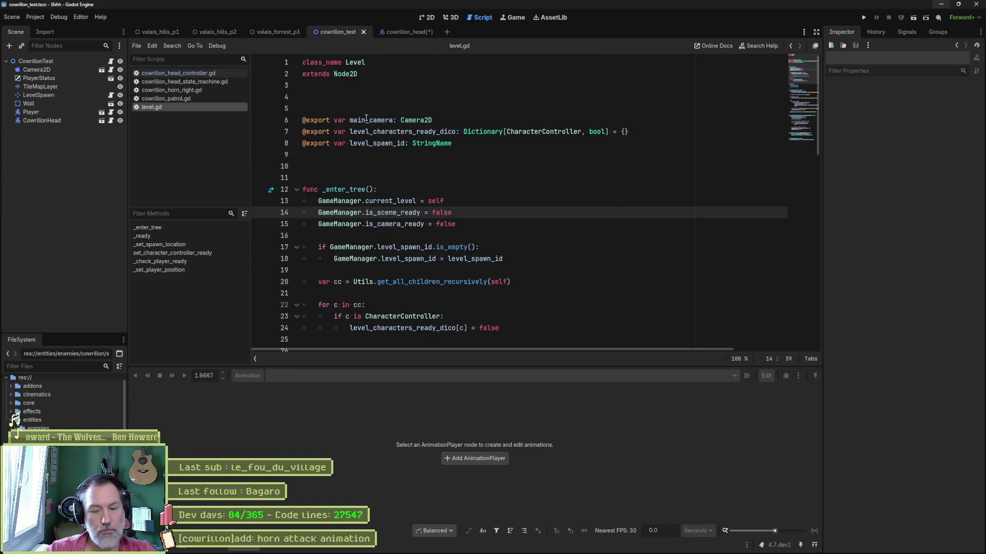
Run cowrillon_test and turn on Horn Attack on CowrillonHead to watch the attack.
{"action": "key", "text": "F6"}
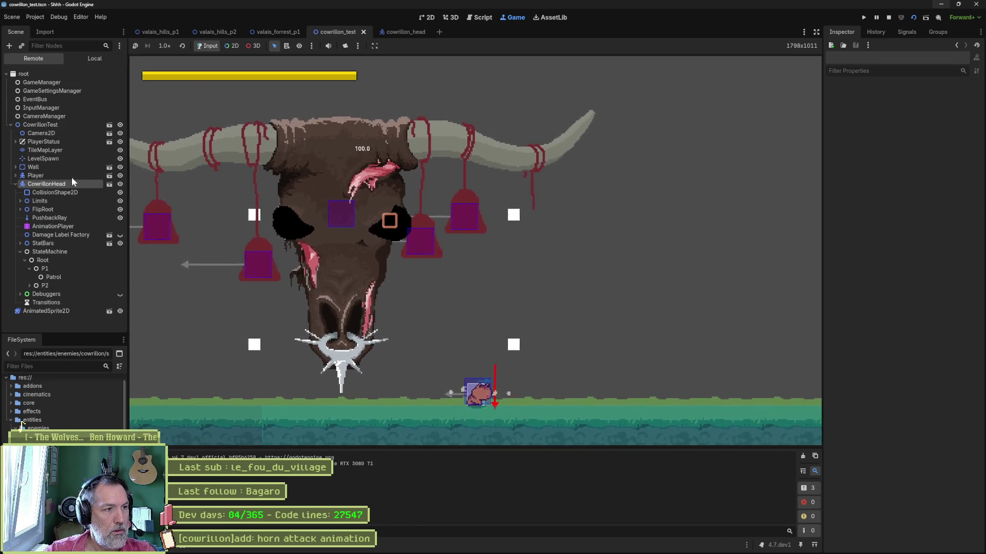
{"action": "left_click", "coordinate": [72, 183]}
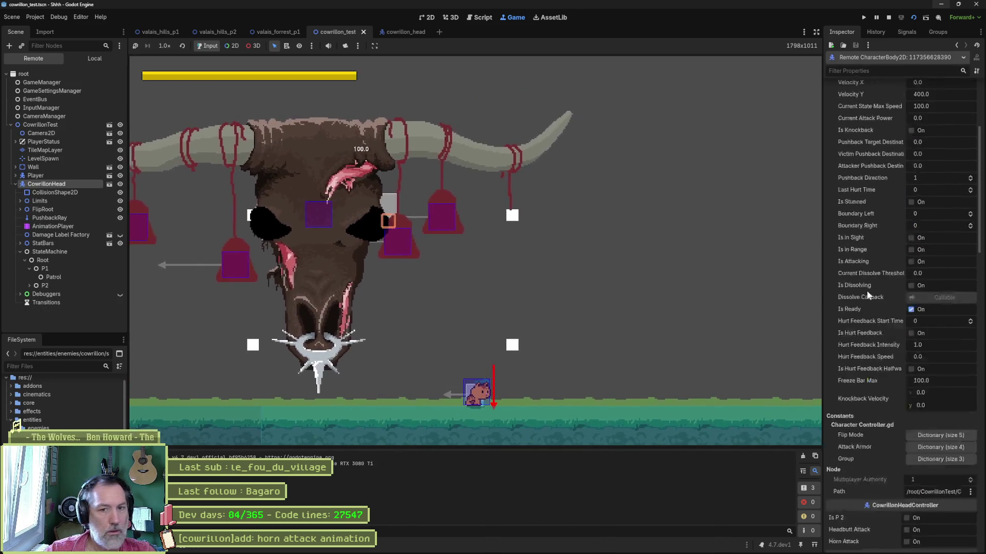
{"action": "left_click", "coordinate": [912, 366]}
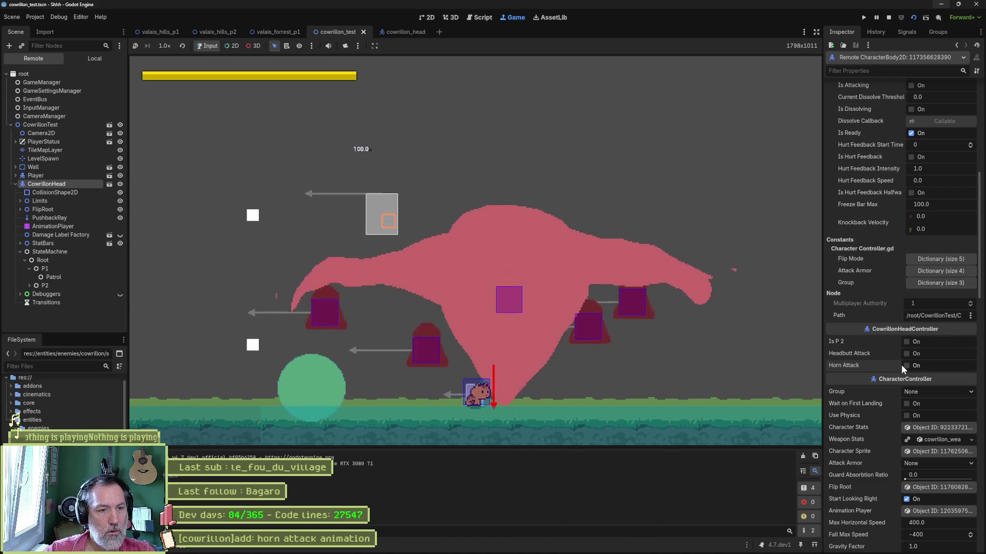
{"action": "key", "text": "F8"}
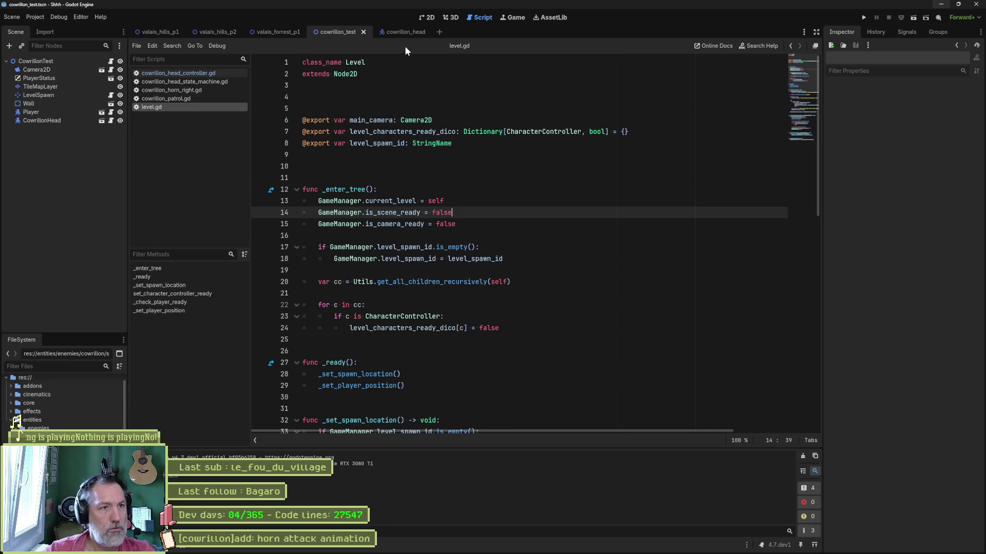
Select the LeftDown and RightDown markers in cowrillon_head and raise them about 31 px.
{"action": "left_click", "coordinate": [403, 32]}
{"action": "left_click", "coordinate": [427, 18]}
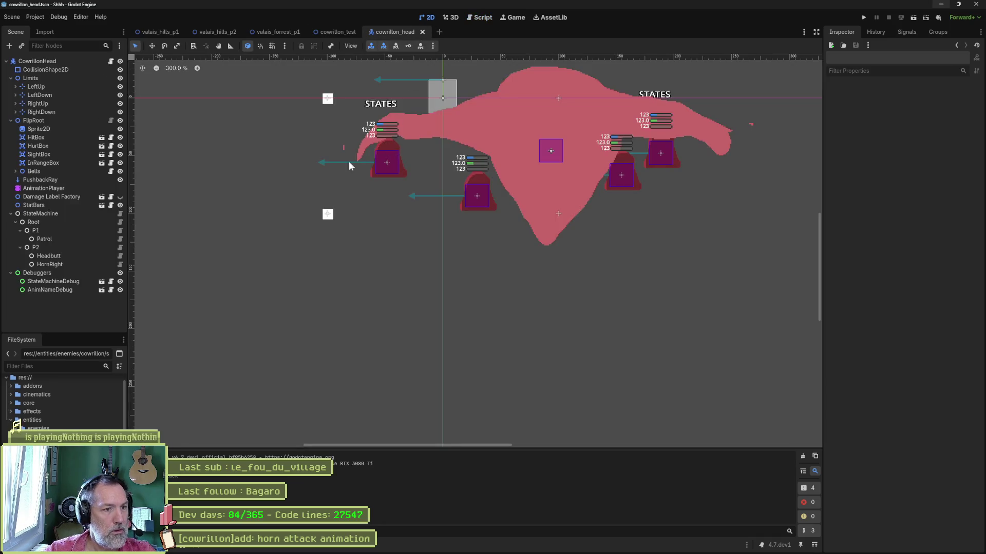
{"action": "left_click", "coordinate": [328, 215]}
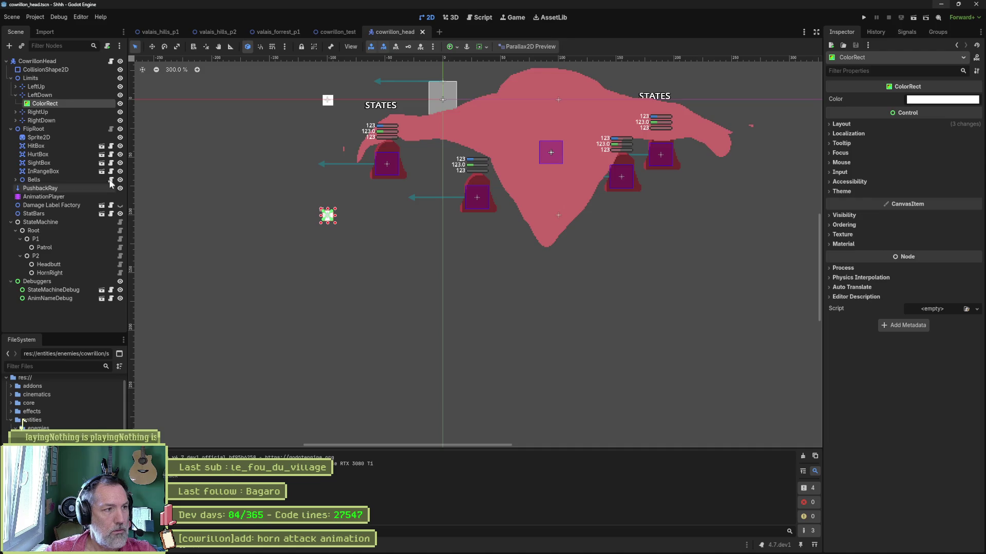
{"action": "left_click", "coordinate": [16, 95]}
{"action": "left_click", "coordinate": [41, 95]}
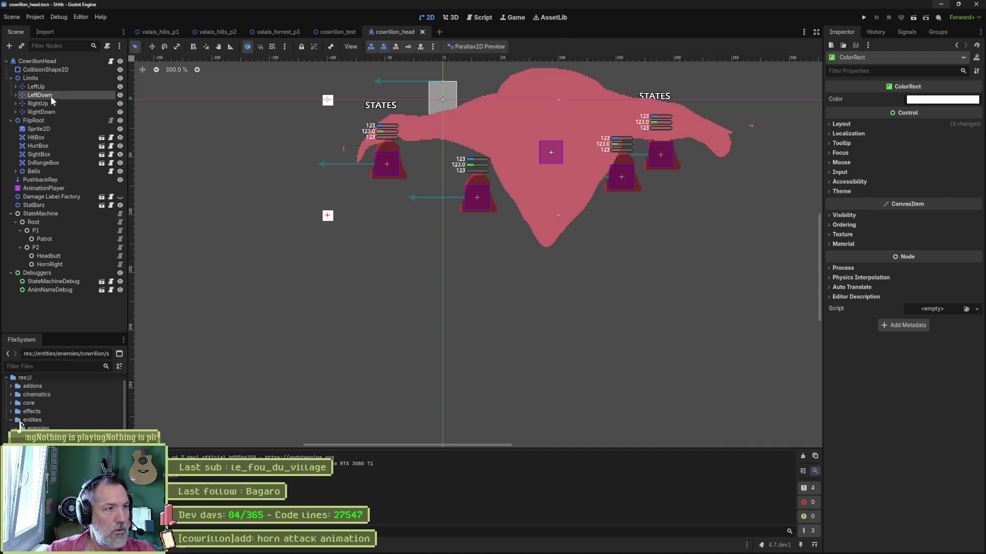
{"action": "left_click", "coordinate": [41, 112], "text": "ctrl"}
{"action": "mouse_move", "coordinate": [517, 198]}
{"action": "left_mouse_down"}
{"action": "mouse_move", "coordinate": [477, 277]}
{"action": "mouse_move", "coordinate": [424, 326]}
{"action": "mouse_move", "coordinate": [597, 304]}
{"action": "mouse_move", "coordinate": [509, 284]}
{"action": "left_mouse_up"}
{"action": "key", "text": "w"}
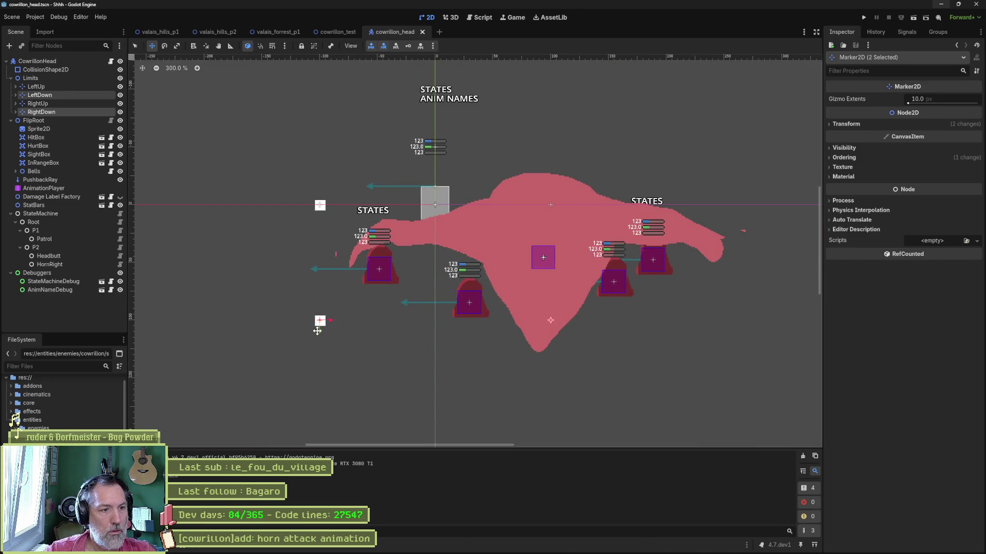
{"action": "left_click_drag", "start_coordinate": [319, 329], "coordinate": [318, 293]}
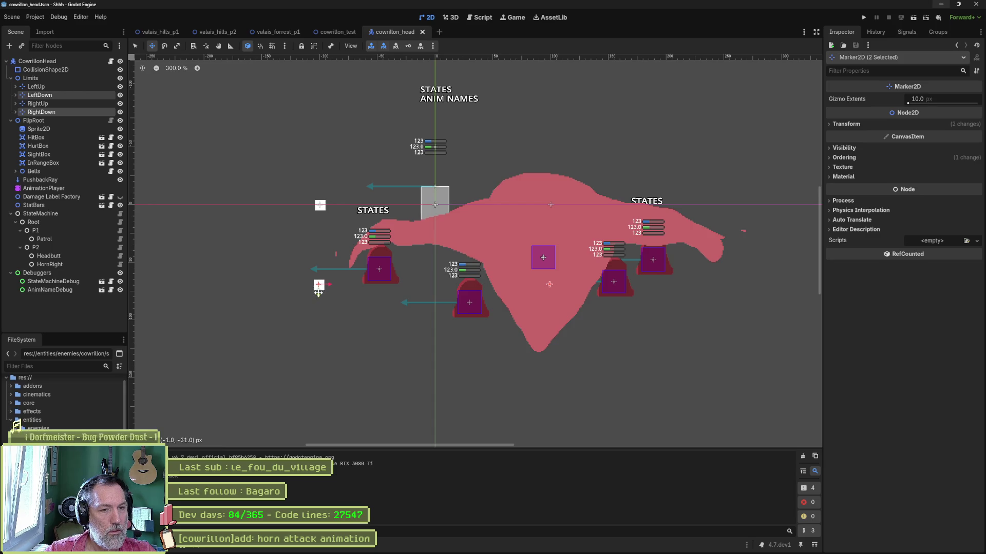
{"action": "left_click", "coordinate": [327, 32]}
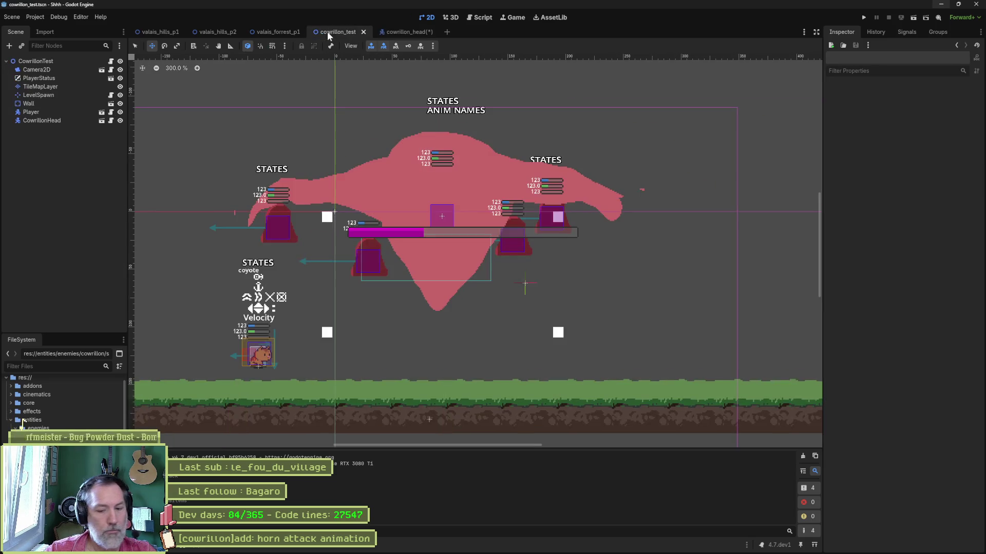
Run cowrillon_test and toggle Horn Attack on CowrillonHead to check the attack.
{"action": "key", "text": "F6"}
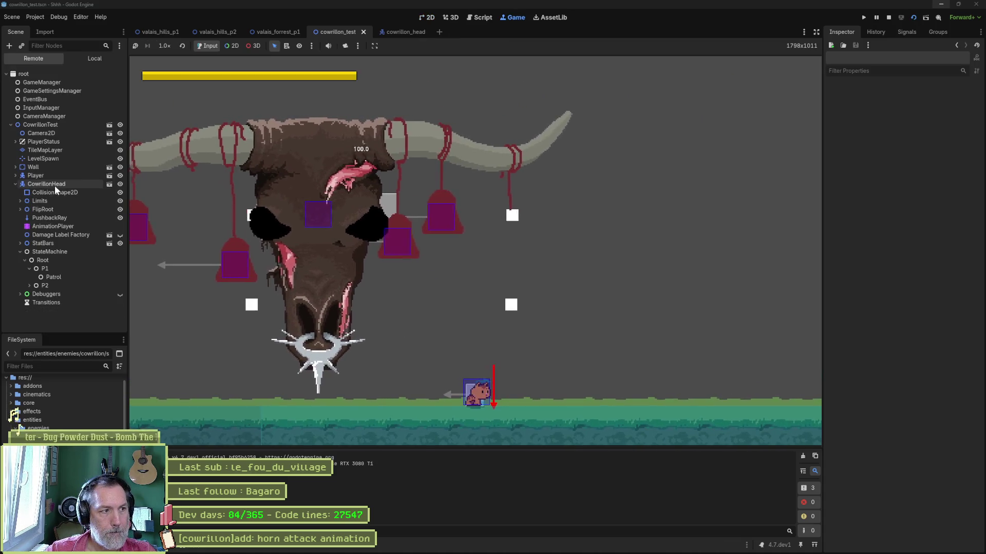
{"action": "left_click", "coordinate": [46, 183]}
{"action": "scroll", "coordinate": [871, 401], "scroll_direction": "down", "scroll_amount": 10}
{"action": "left_click", "coordinate": [906, 306]}
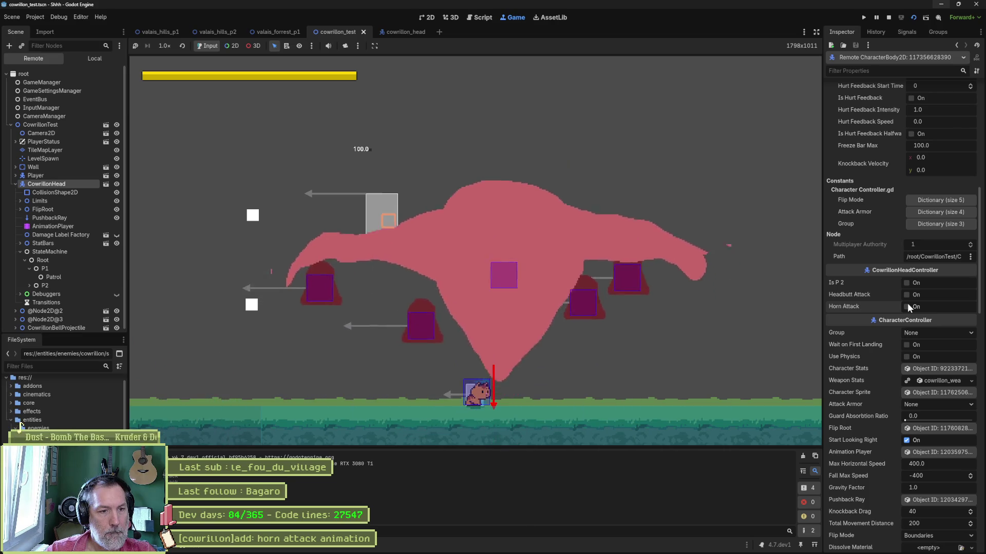
{"action": "key", "text": "F8"}
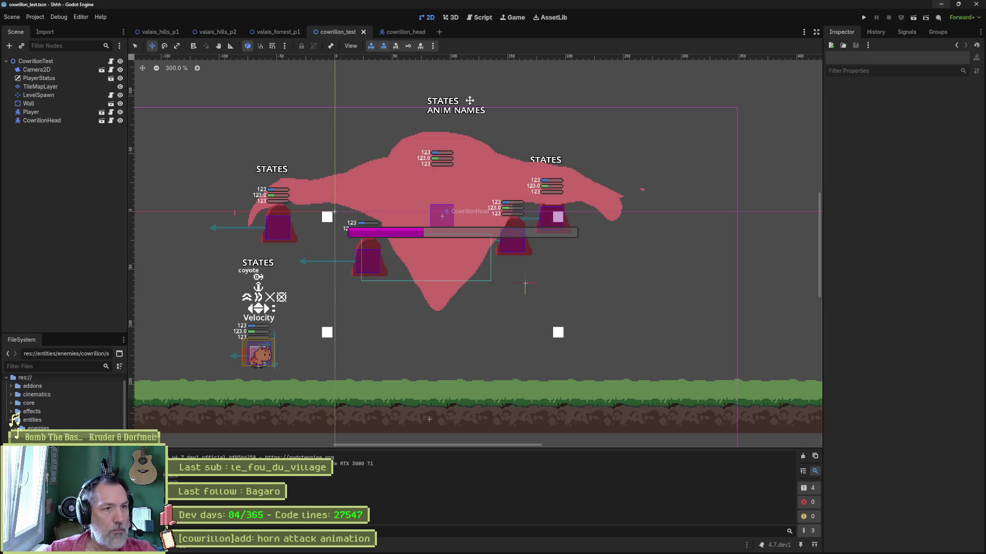
Move the LeftDown and RightDown limit markers further up in cowrillon_head.
{"action": "left_click", "coordinate": [404, 32]}
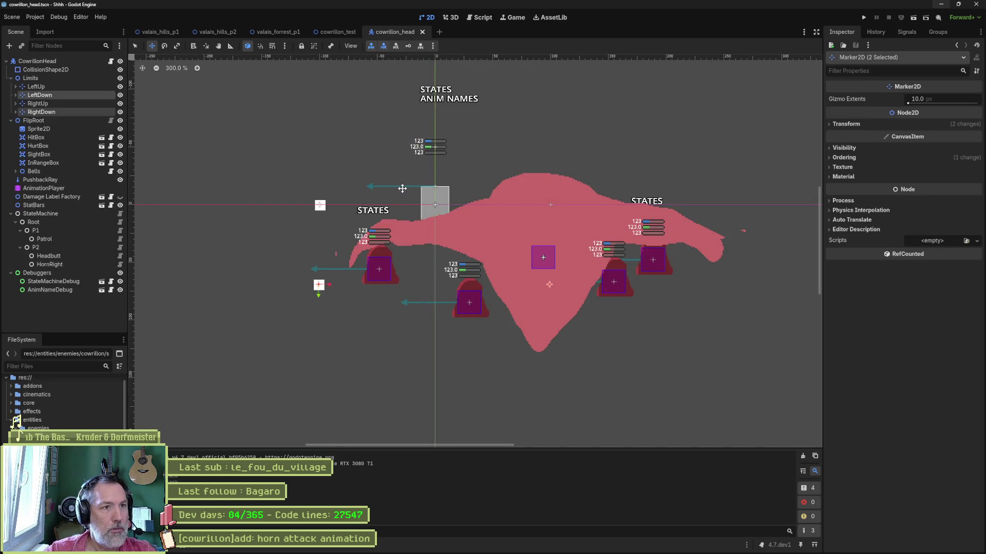
{"action": "left_click_drag", "start_coordinate": [316, 297], "coordinate": [318, 277]}
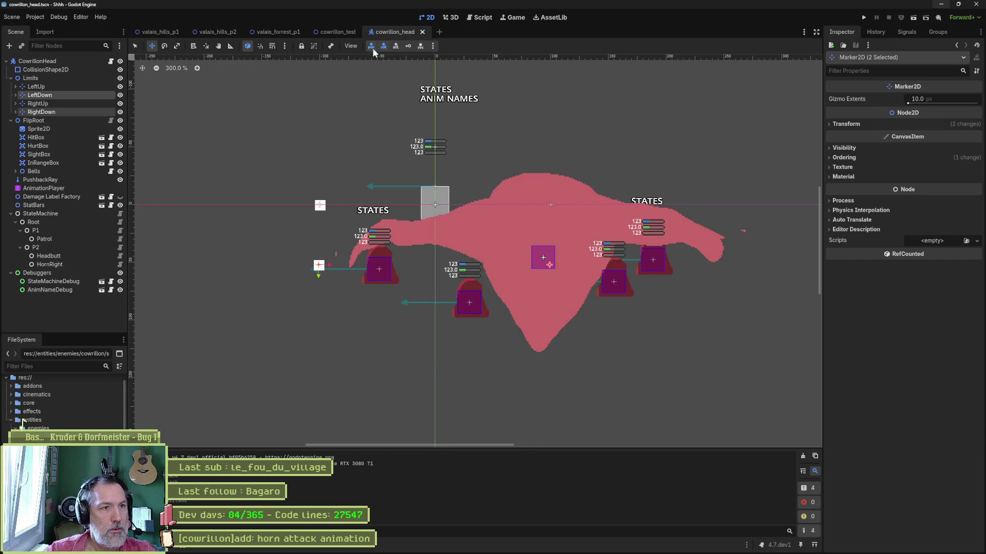
{"action": "left_click", "coordinate": [341, 33]}
Rerun cowrillon_test and trigger Horn Attack again to verify the raised limits.
{"action": "key", "text": "F6"}
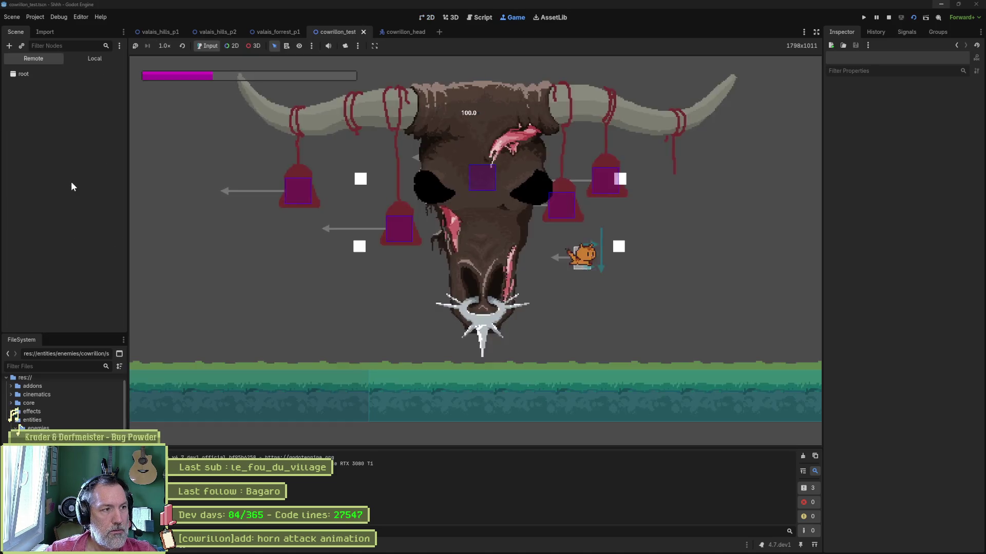
{"action": "left_click", "coordinate": [71, 181]}
{"action": "scroll", "coordinate": [903, 356], "scroll_direction": "down", "scroll_amount": 10}
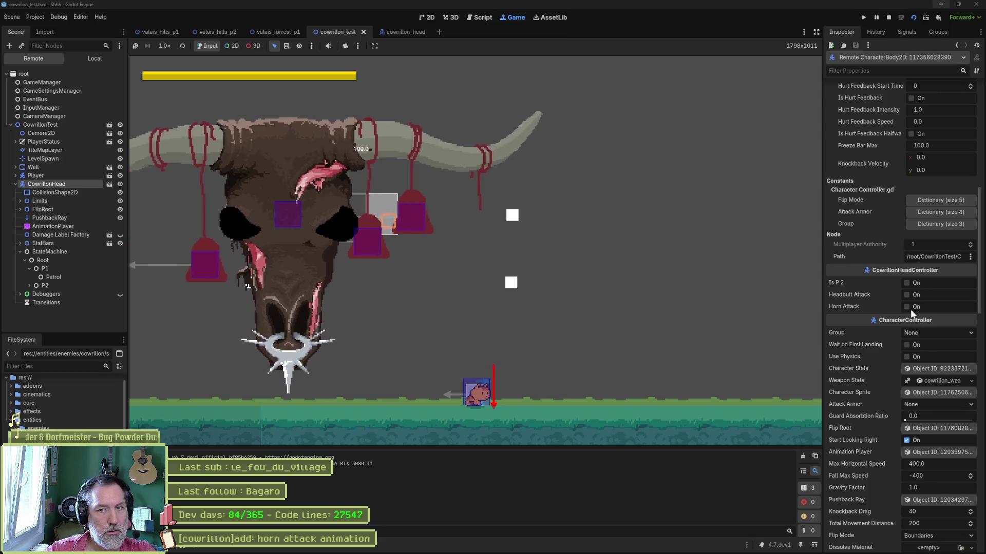
{"action": "left_click", "coordinate": [910, 309]}
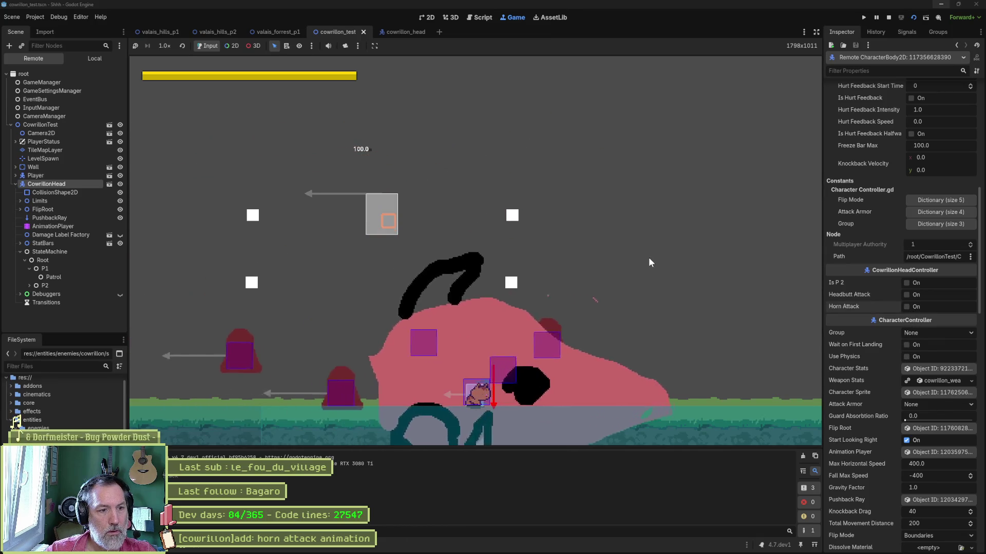
{"action": "key", "text": "F8"}
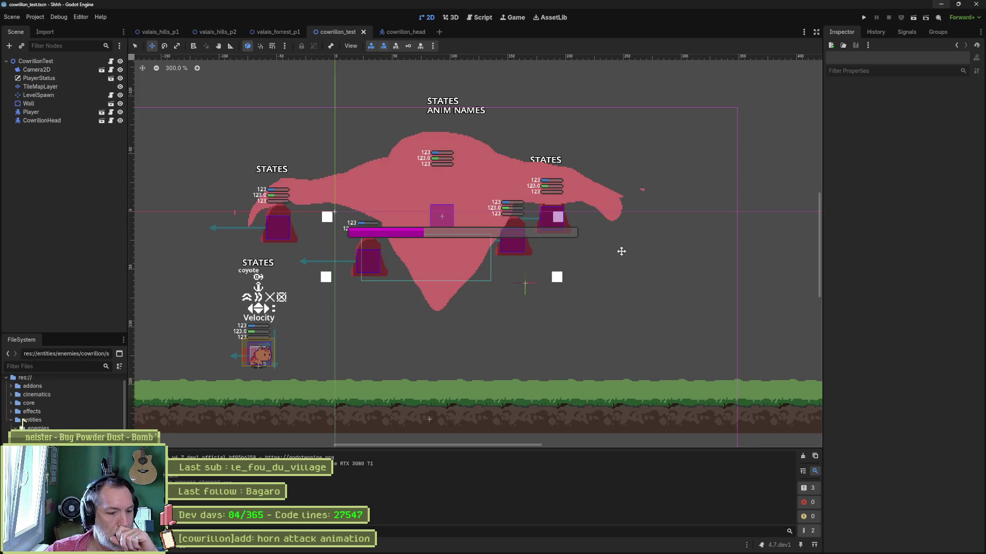
{"action": "left_click", "coordinate": [552, 546]}
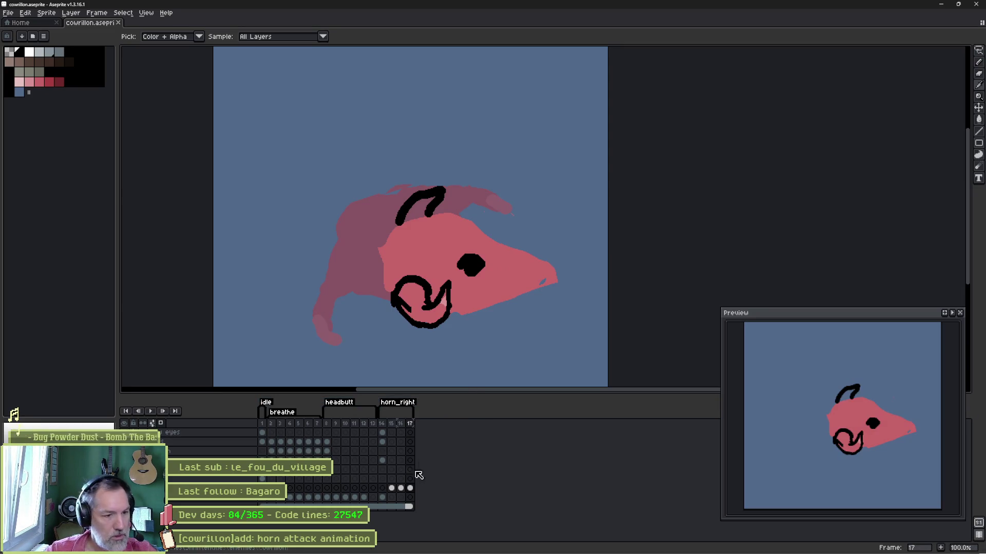
{"action": "left_click", "coordinate": [392, 488]}
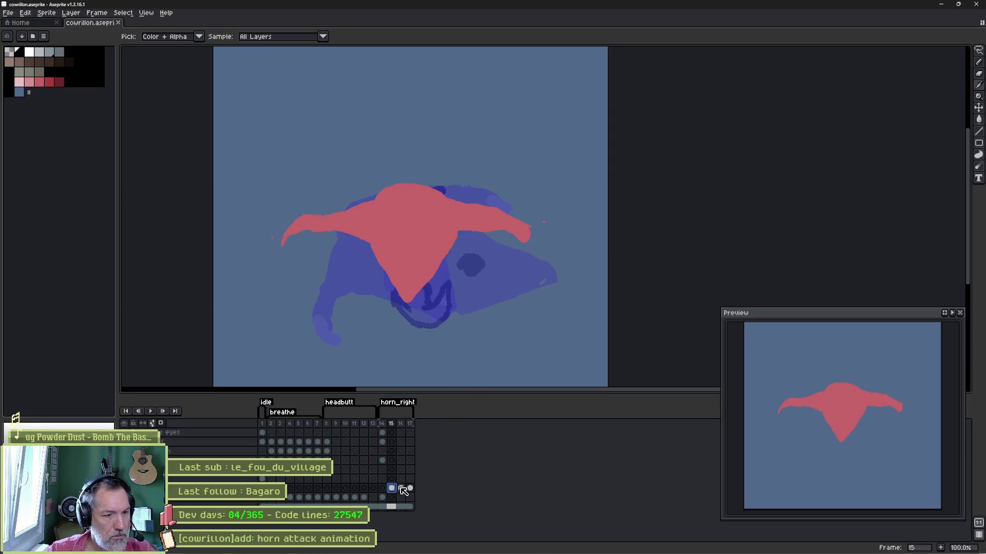
{"action": "left_click", "coordinate": [400, 490]}
{"action": "left_click", "coordinate": [409, 489]}
{"action": "left_click", "coordinate": [388, 493]}
{"action": "left_click", "coordinate": [411, 489]}
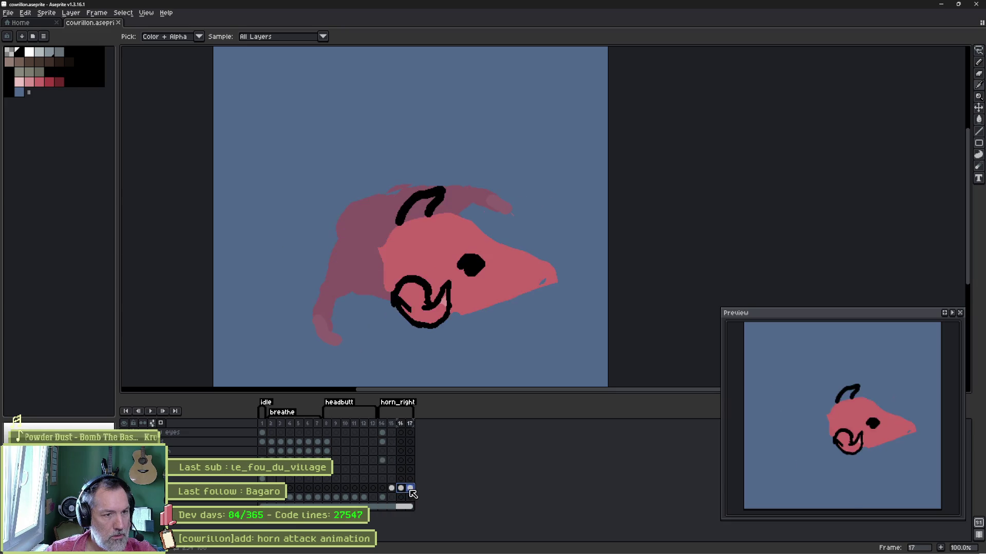
{"action": "left_click", "coordinate": [391, 491]}
{"action": "left_click", "coordinate": [410, 490]}
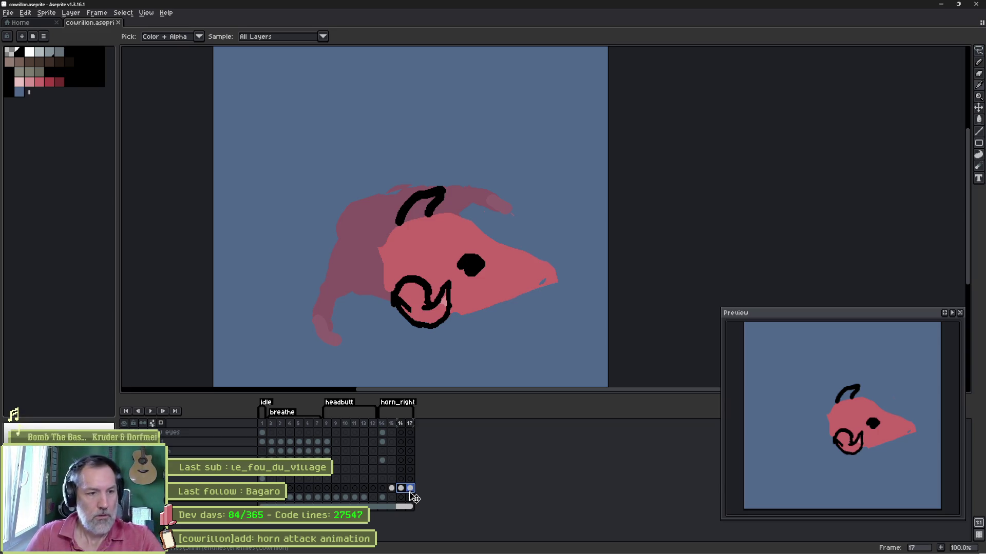
{"action": "key", "text": "alt+Tab"}
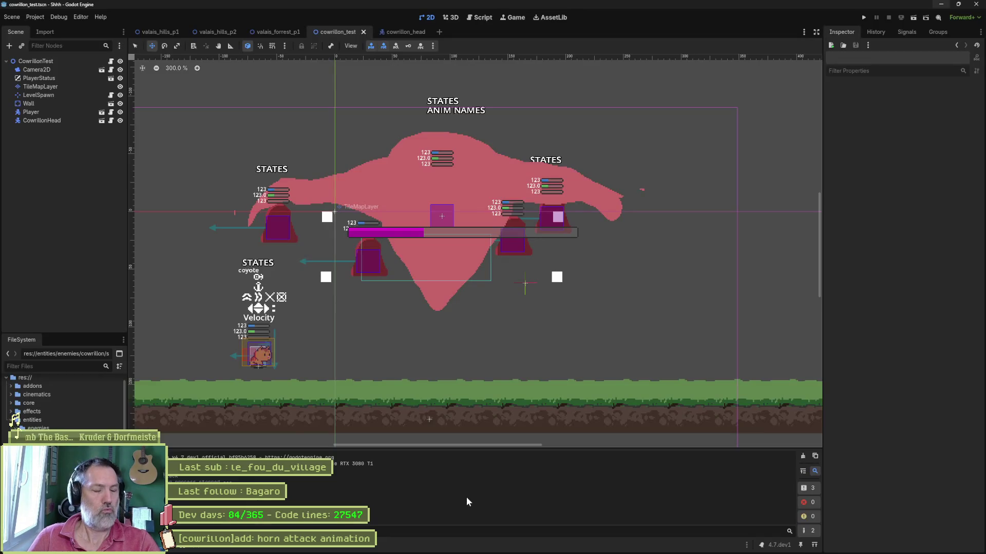
Disable the position:y track in cowrillon_head's horn_right animation and scrub to preview poses.
{"action": "left_click", "coordinate": [405, 32]}
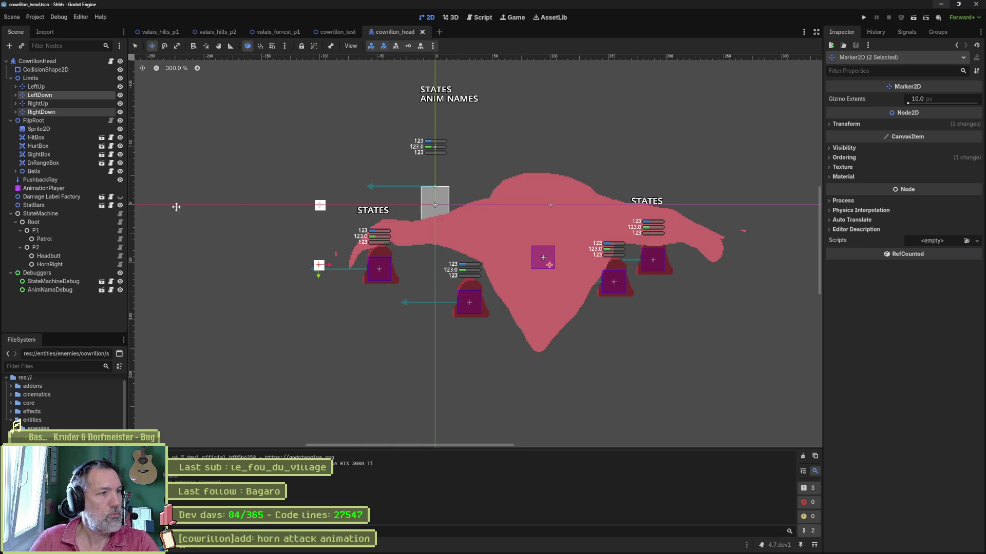
{"action": "left_click", "coordinate": [51, 189]}
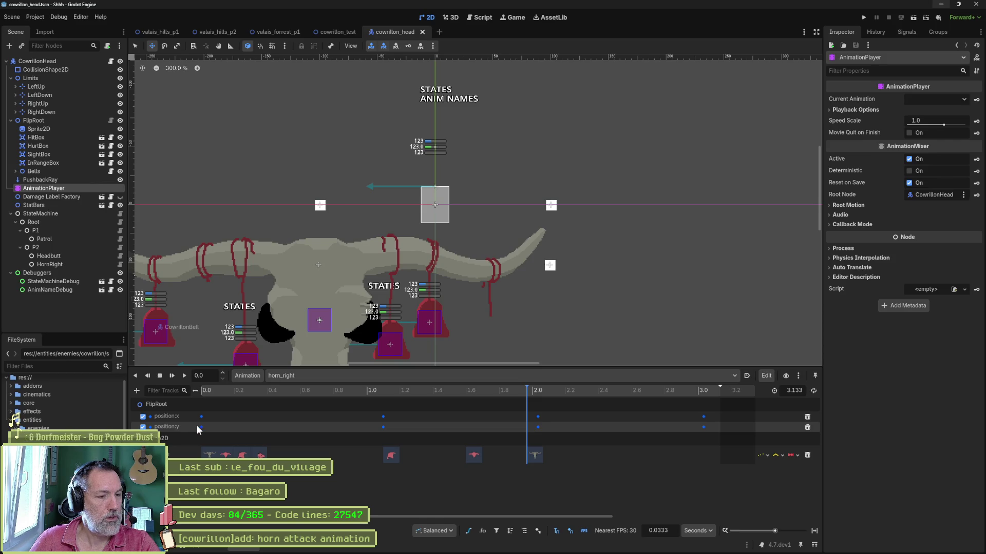
{"action": "left_click", "coordinate": [143, 427]}
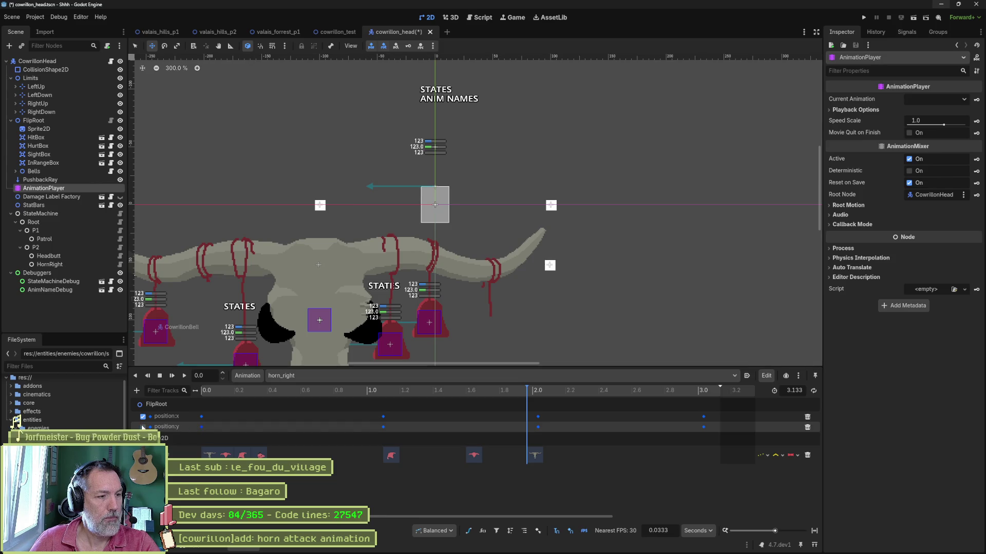
{"action": "mouse_move", "coordinate": [205, 393]}
{"action": "left_mouse_down"}
{"action": "mouse_move", "coordinate": [421, 391]}
{"action": "mouse_move", "coordinate": [201, 391]}
{"action": "left_mouse_up"}
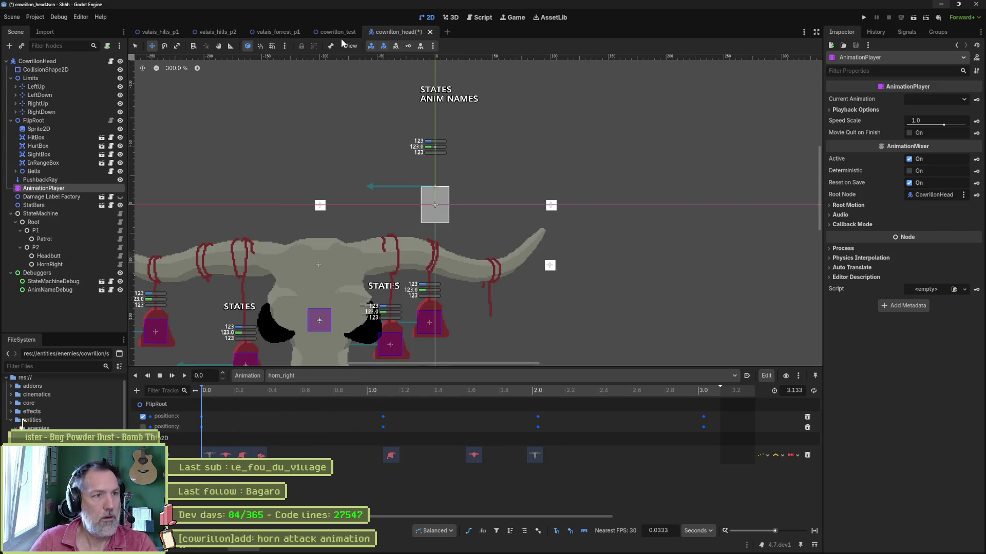
Playtest cowrillon_test twice, triggering Horn Attack on CowrillonHead, then open level.gd in the Script workspace.
{"action": "left_click", "coordinate": [343, 33]}
{"action": "key", "text": "F6"}
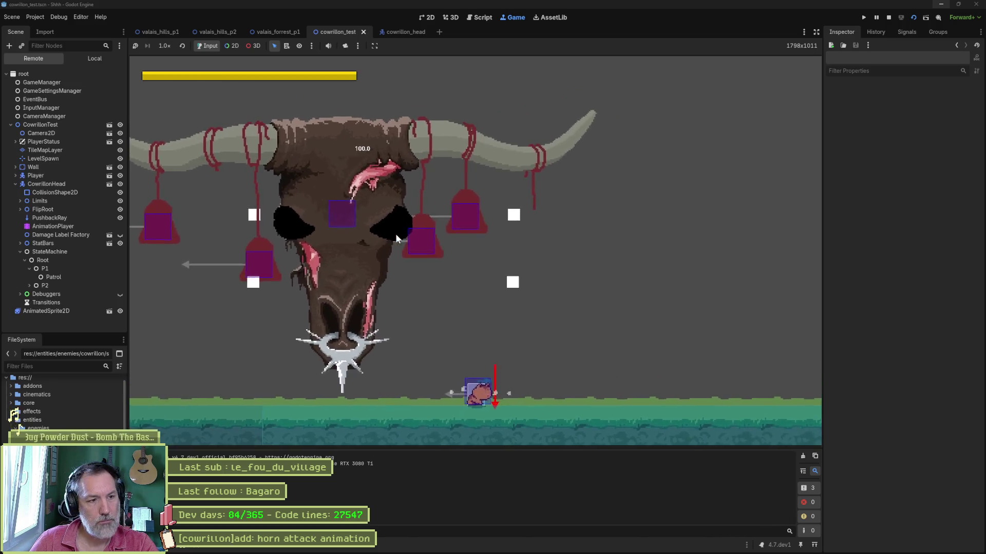
{"action": "left_click", "coordinate": [76, 184]}
{"action": "scroll", "coordinate": [898, 402], "scroll_direction": "down", "scroll_amount": 10}
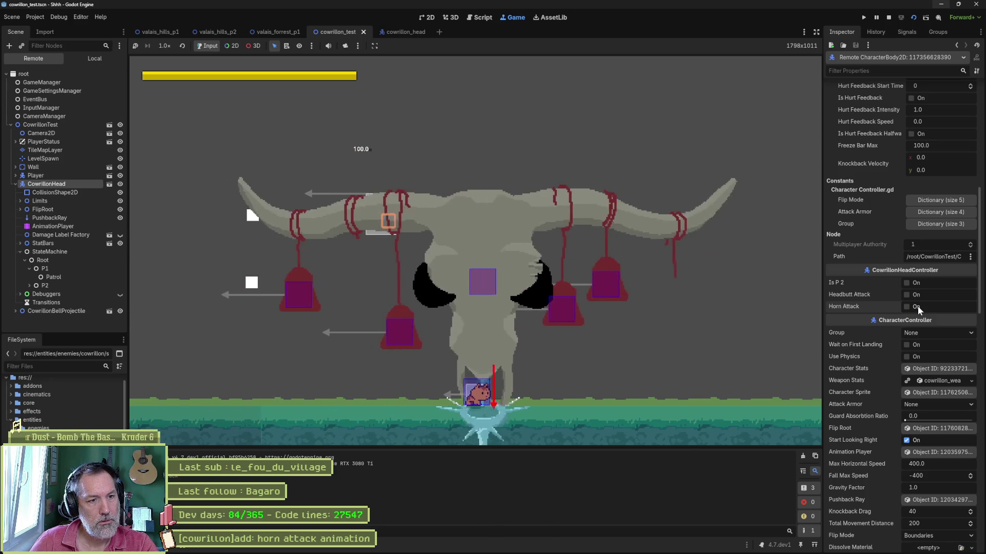
{"action": "key", "text": "F8"}
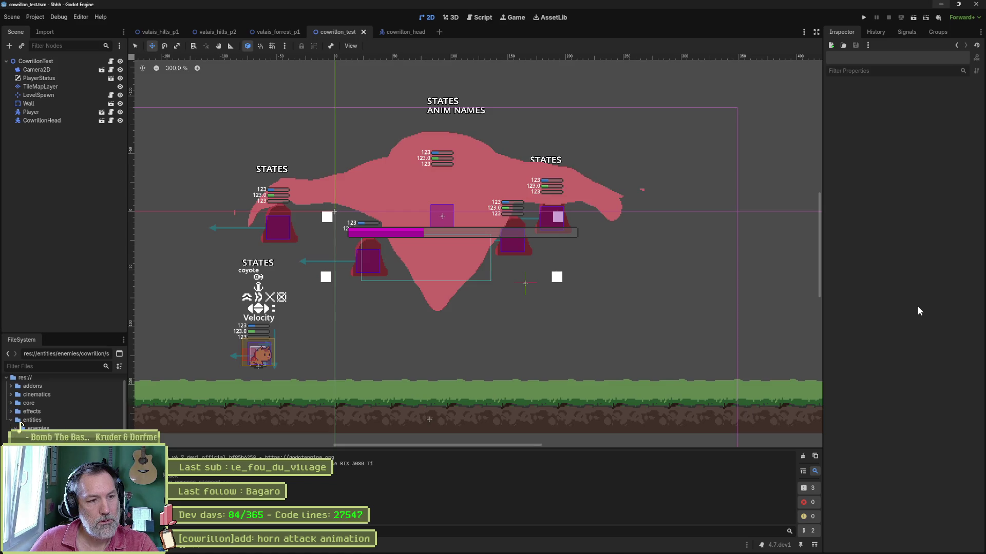
{"action": "key", "text": "F6"}
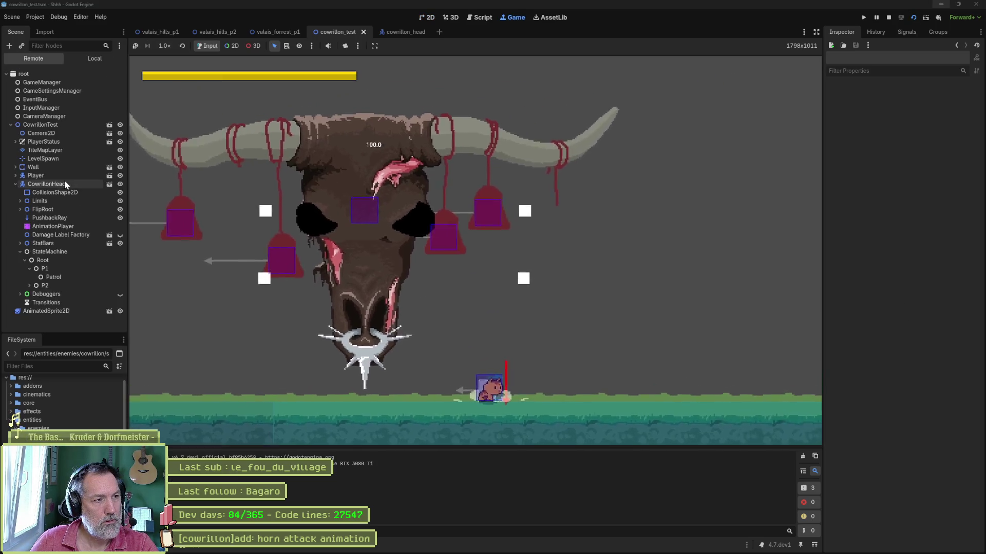
{"action": "left_click", "coordinate": [64, 183]}
{"action": "scroll", "coordinate": [873, 319], "scroll_direction": "down", "scroll_amount": 5}
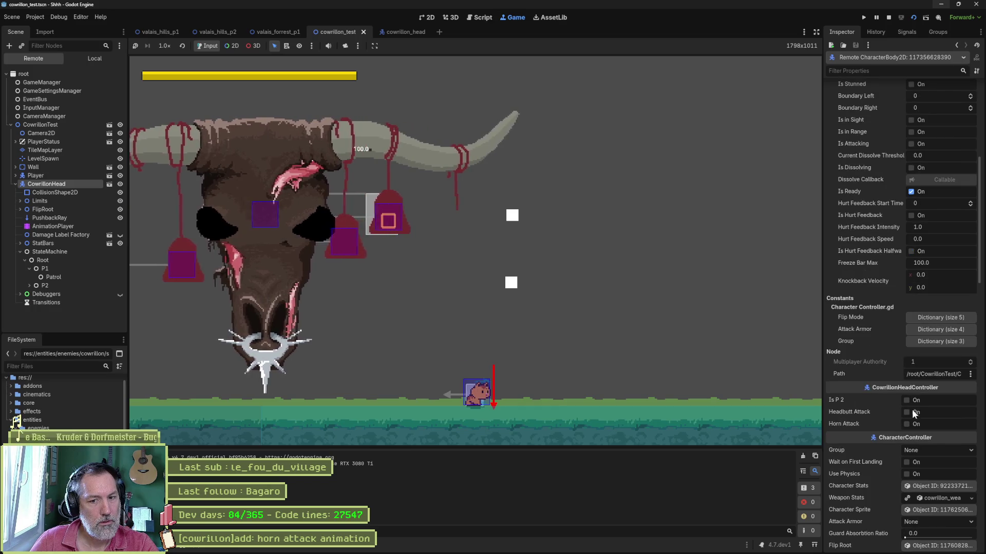
{"action": "left_click", "coordinate": [907, 424]}
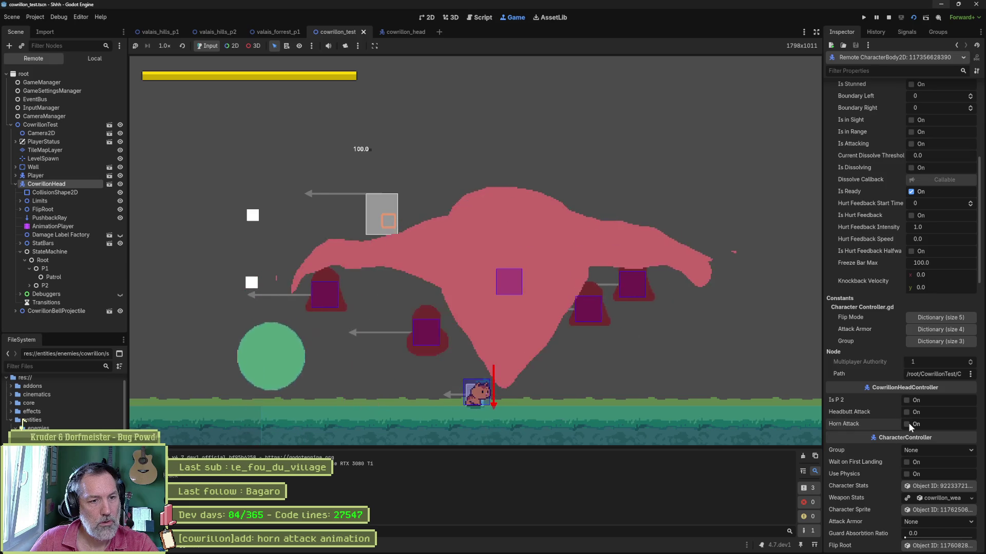
{"action": "key", "text": "F8"}
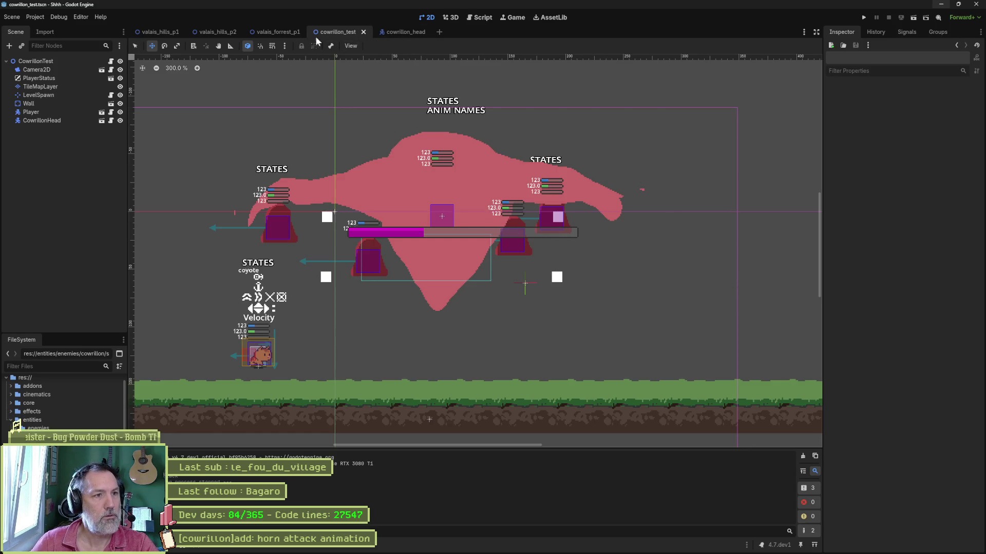
{"action": "left_click", "coordinate": [492, 18]}
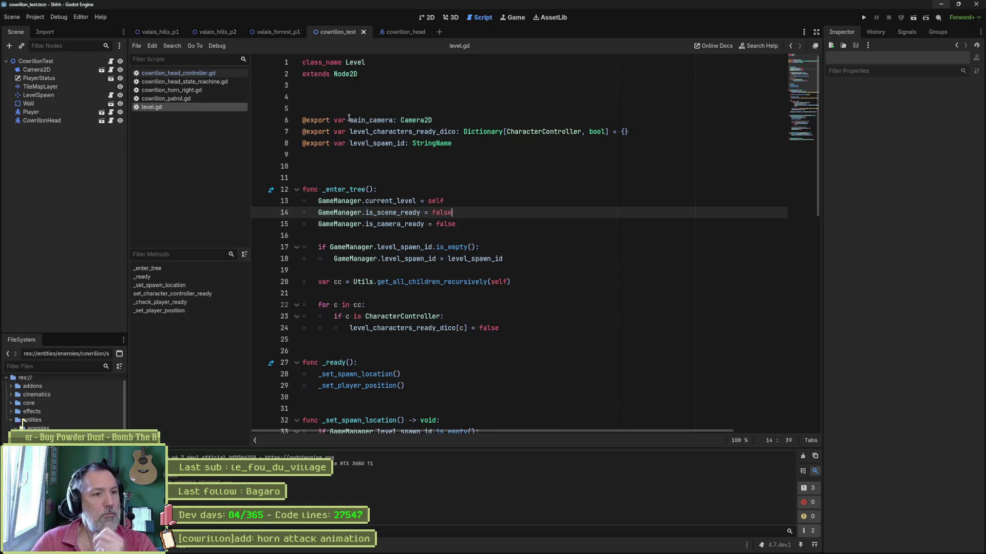
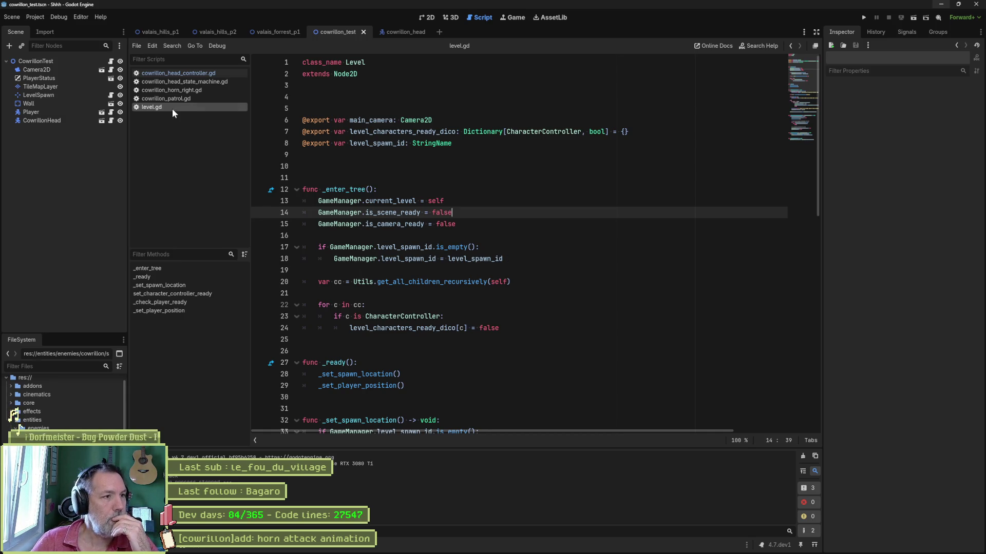
Open cowrillon_horn_right.gd and look over on_tween_finished and the _finished function.
{"action": "left_click", "coordinate": [173, 90]}
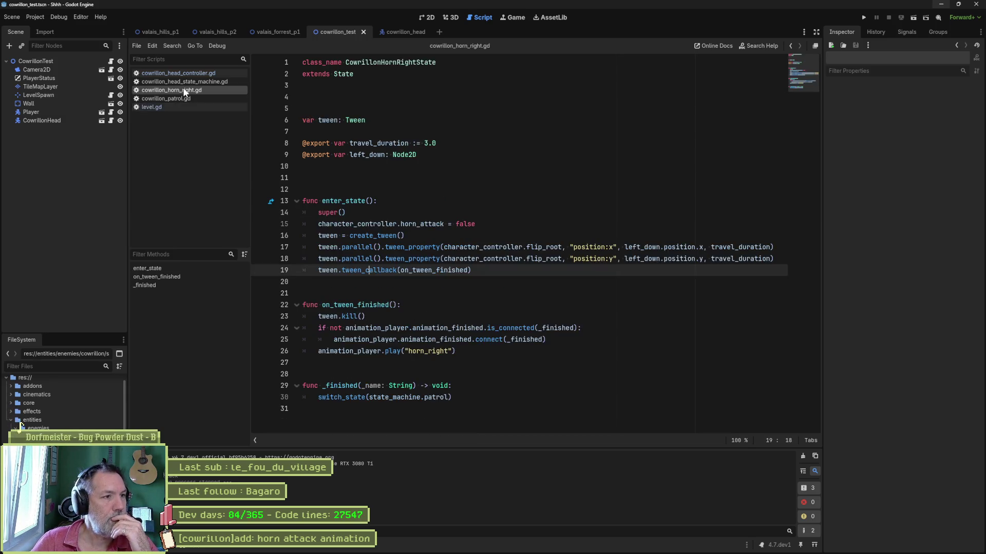
{"action": "left_click", "coordinate": [394, 337]}
{"action": "left_click", "coordinate": [467, 350]}
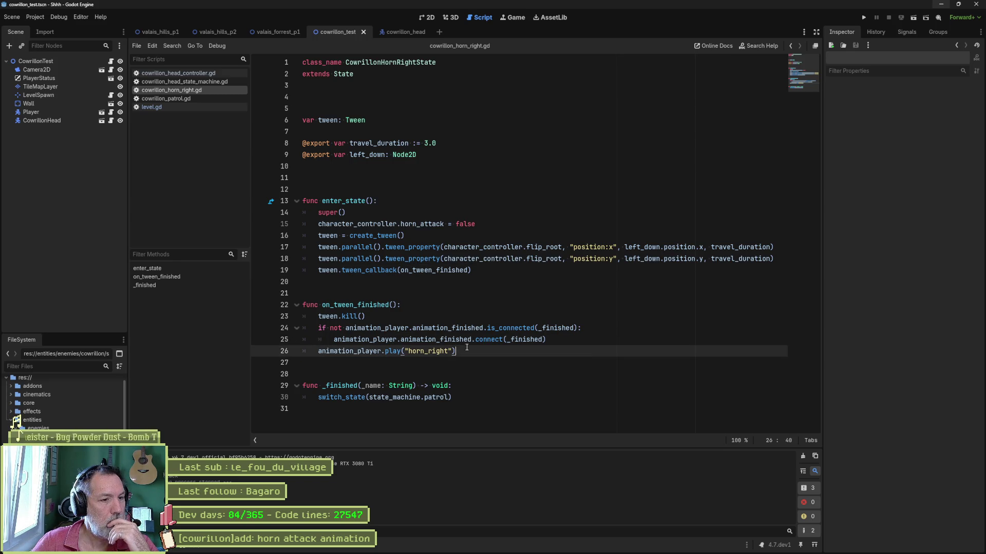
{"action": "left_click", "coordinate": [451, 397]}
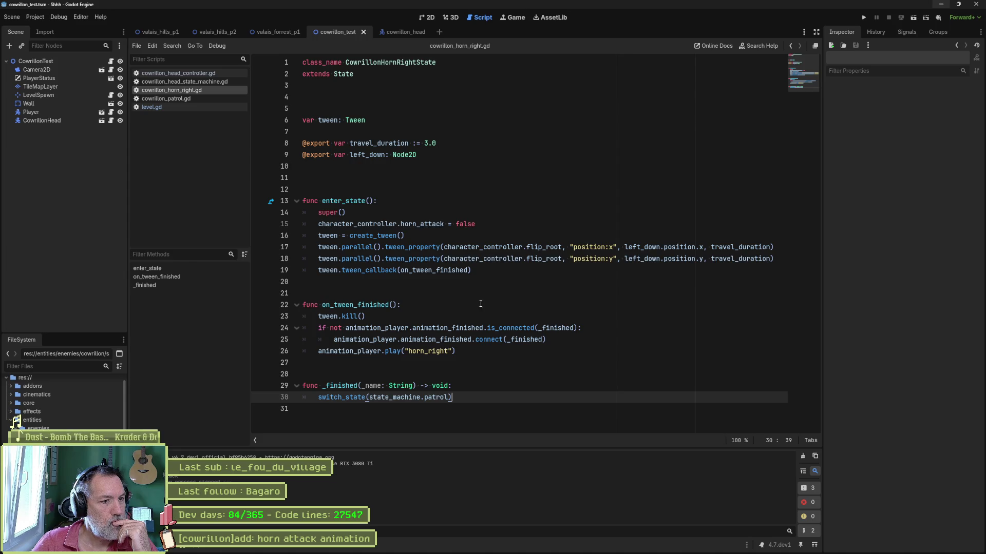
Copy enter_state's three flip_root tween lines into a new line under _finished.
{"action": "left_click_drag", "start_coordinate": [473, 271], "coordinate": [405, 235]}
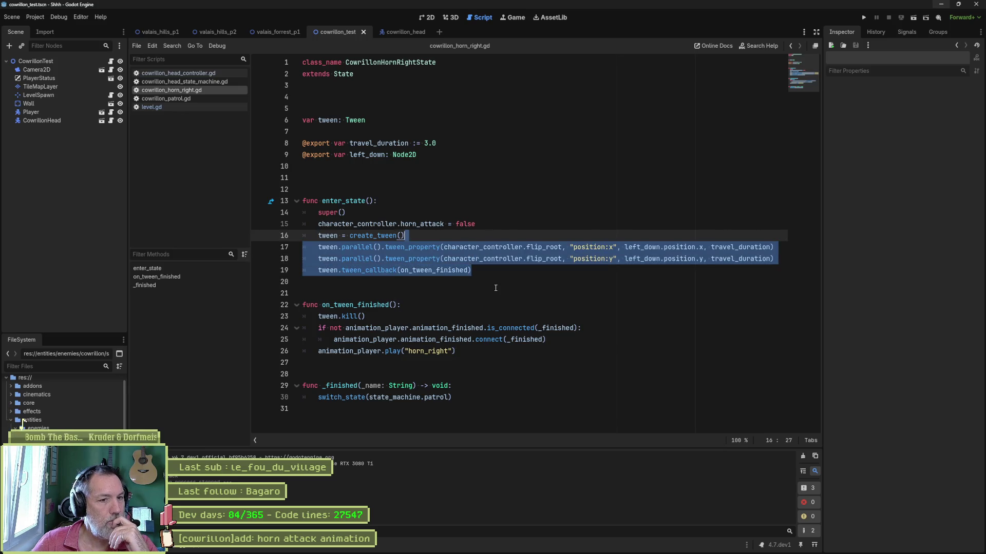
{"action": "key", "text": "ctrl+c"}
{"action": "left_click", "coordinate": [456, 386]}
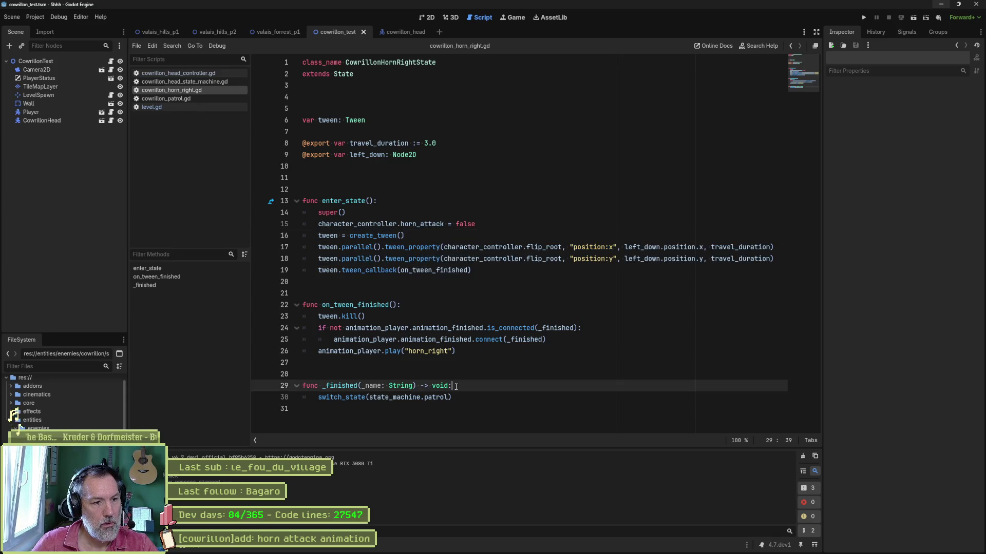
{"action": "key", "text": "Return"}
{"action": "key", "text": "ctrl+v"}
Change left_down to right_up in both copied tween lines.
{"action": "scroll", "coordinate": [461, 383], "scroll_direction": "down", "scroll_amount": 1}
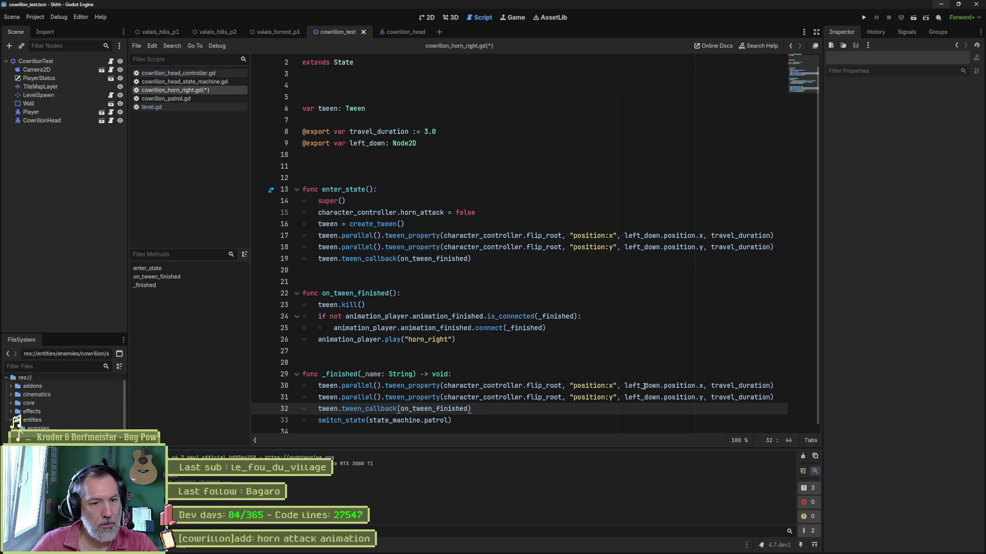
{"action": "double_click", "coordinate": [644, 386]}
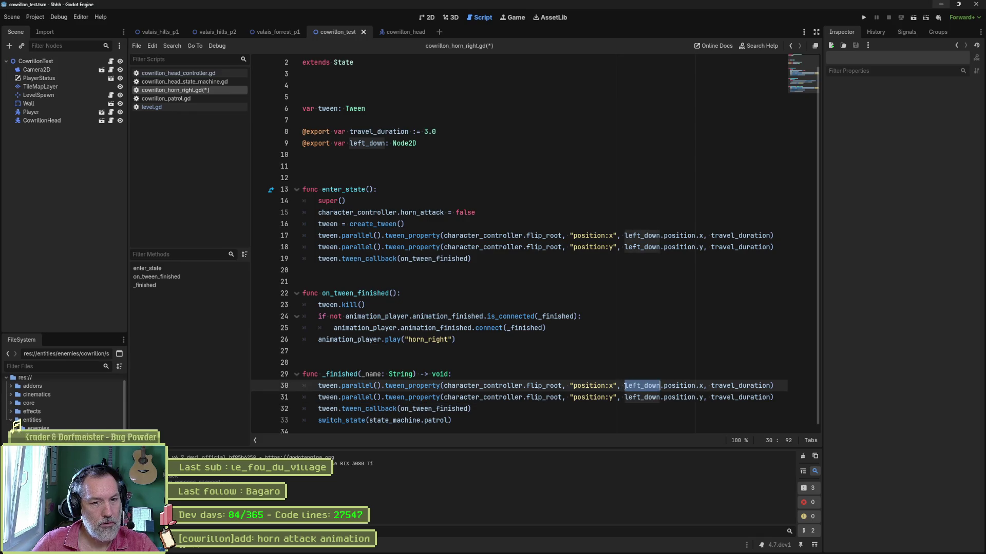
{"action": "key", "text": "ctrl+d"}
{"action": "type", "text": "right_up"}
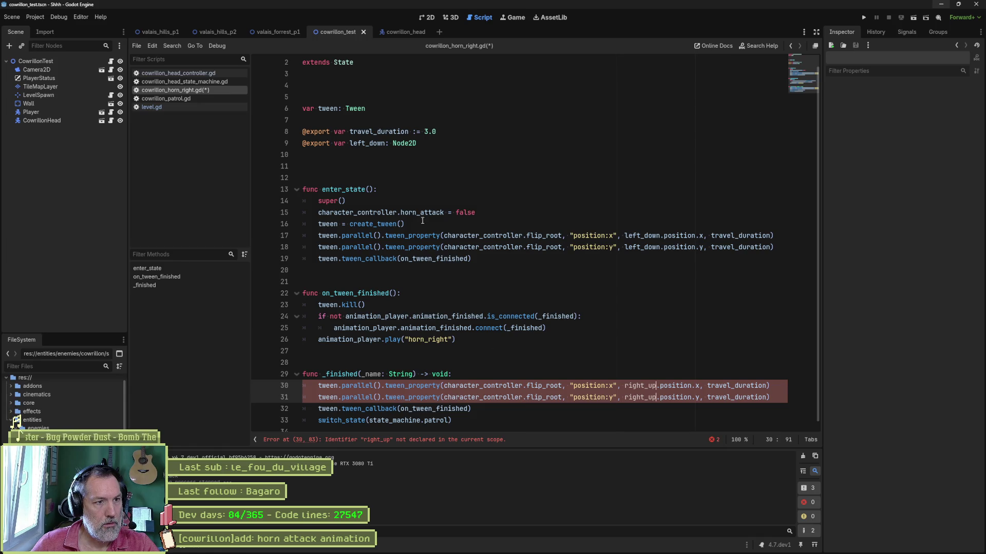
Duplicate the left_down export line and rename the copy right_up.
{"action": "left_click", "coordinate": [429, 143]}
{"action": "key", "text": "ctrl+shift+d"}
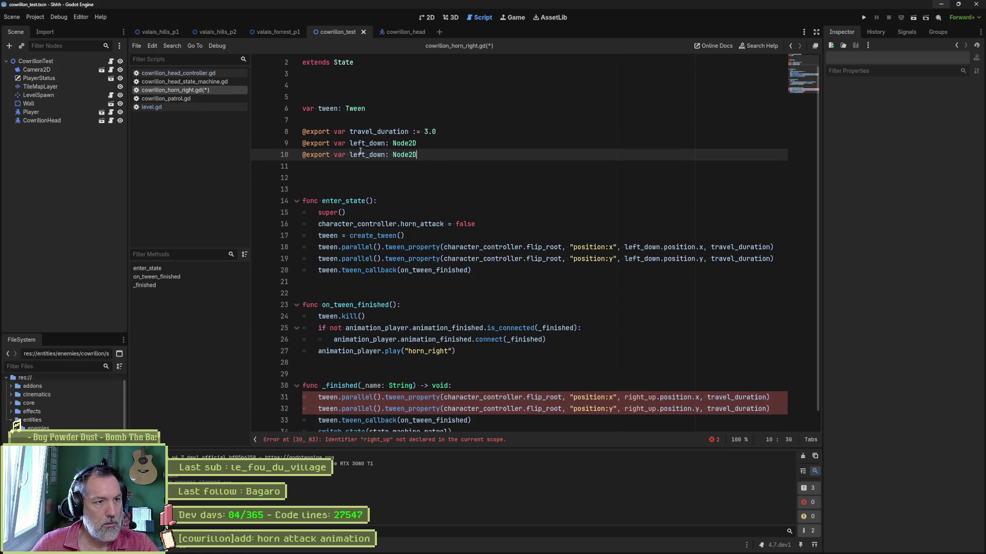
{"action": "left_click_drag", "start_coordinate": [350, 155], "coordinate": [386, 157]}
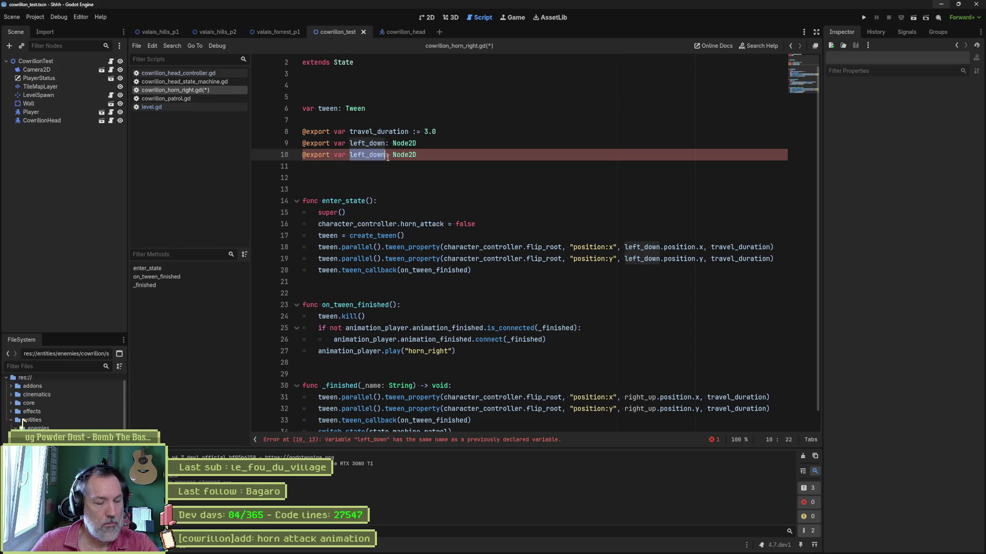
{"action": "type", "text": "right_up"}
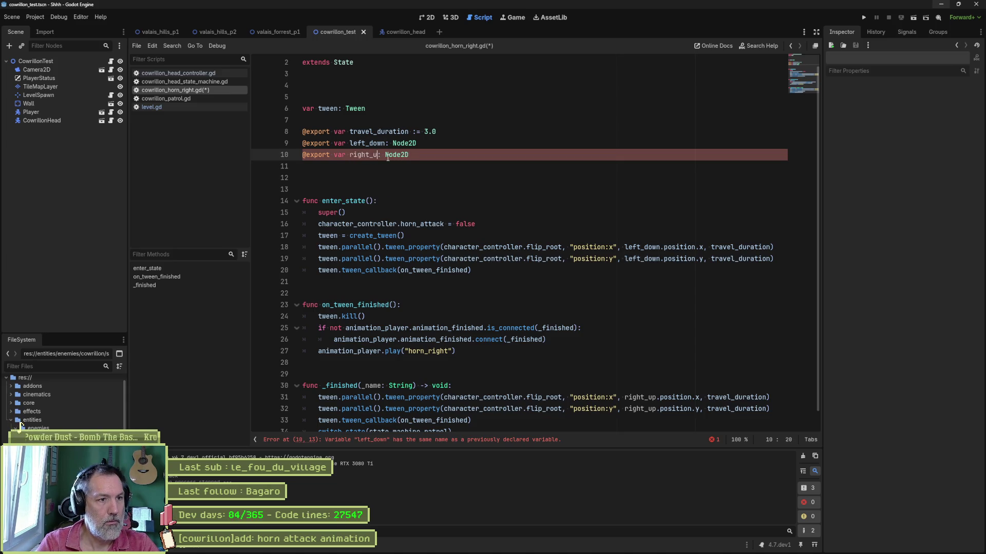
Select tween_finished in the _finished tween callback on line 33.
{"action": "scroll", "coordinate": [462, 404], "scroll_direction": "down", "scroll_amount": 1}
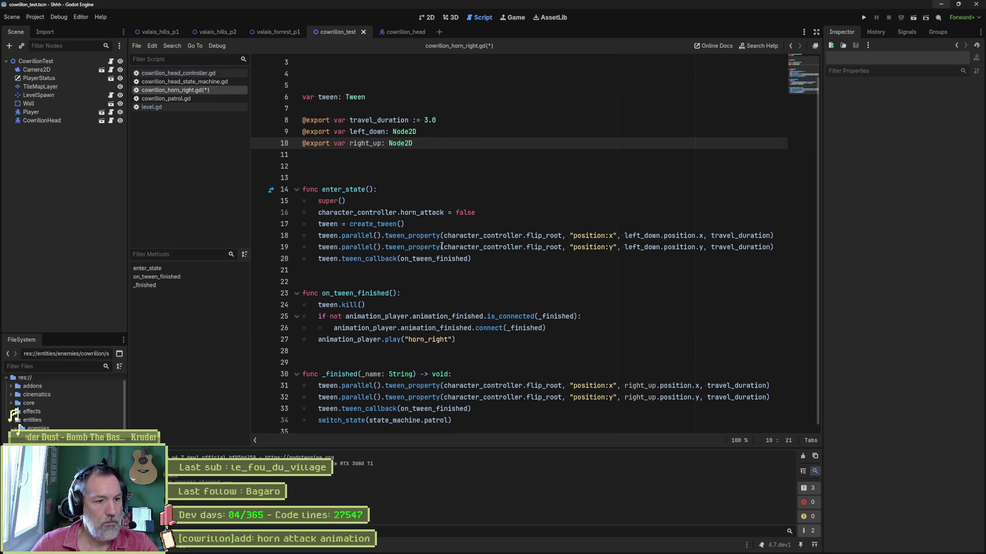
{"action": "double_click", "coordinate": [434, 409]}
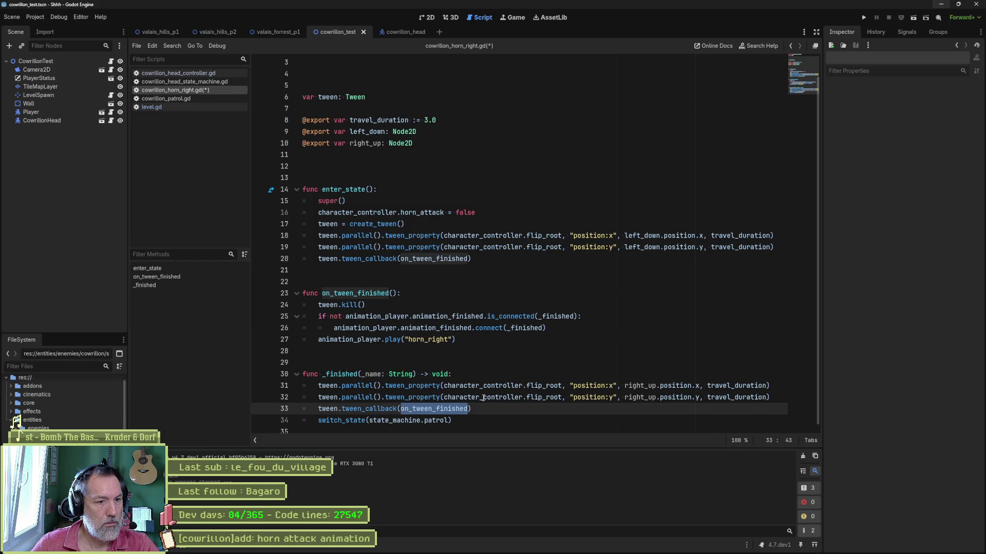
{"action": "key", "text": "Escape"}
{"action": "left_click_drag", "start_coordinate": [414, 409], "coordinate": [466, 409]}
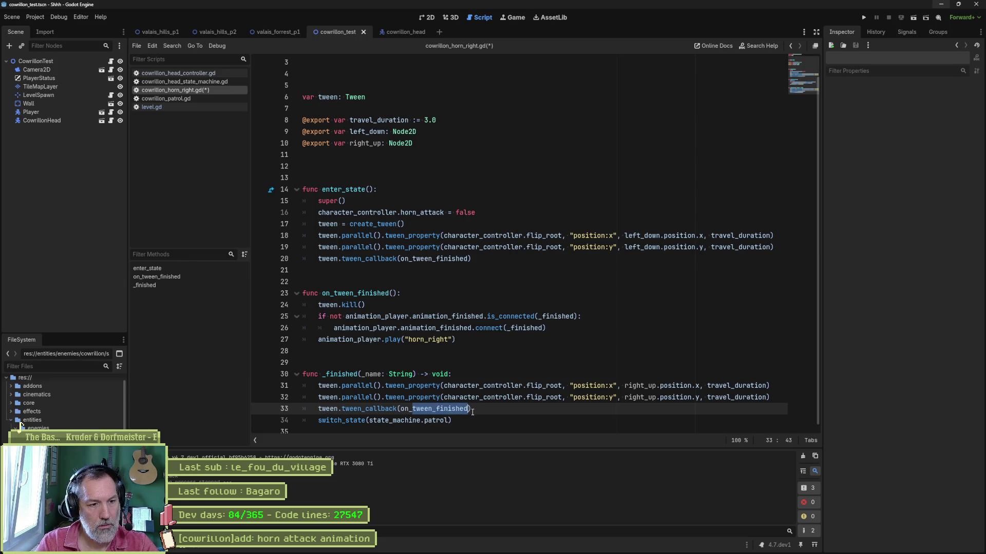
Rename the callback to on_arrived_at_right_up and duplicate on_tween_finished under that name.
{"action": "type", "text": "arrived"}
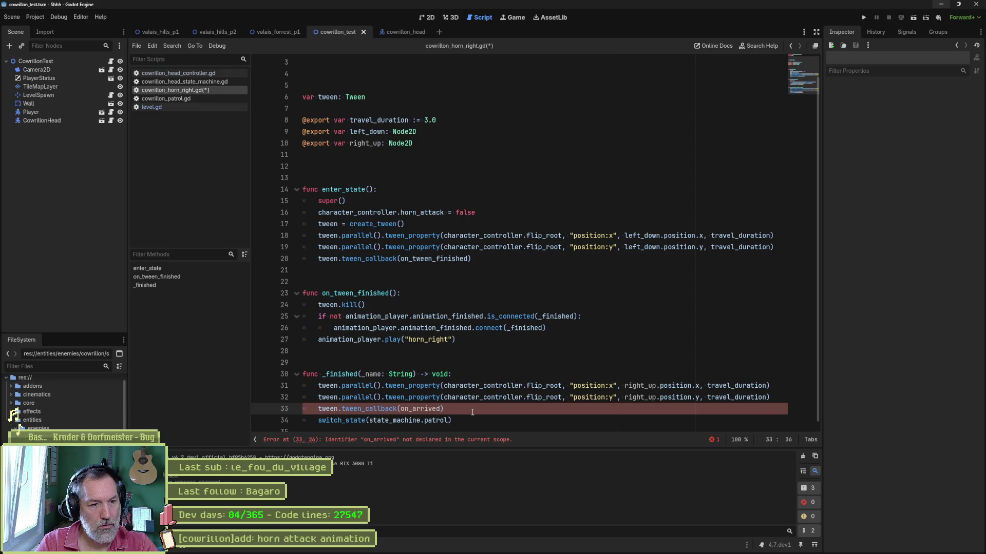
{"action": "type", "text": "_at_right_up"}
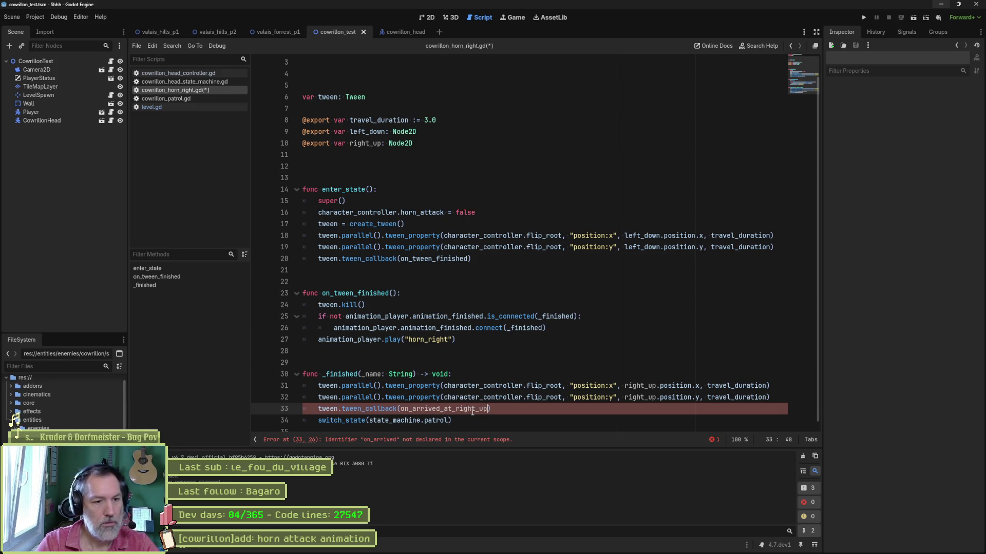
{"action": "double_click", "coordinate": [473, 409]}
{"action": "left_click_drag", "start_coordinate": [465, 340], "coordinate": [499, 262]}
{"action": "key", "text": "ctrl+shift+d"}
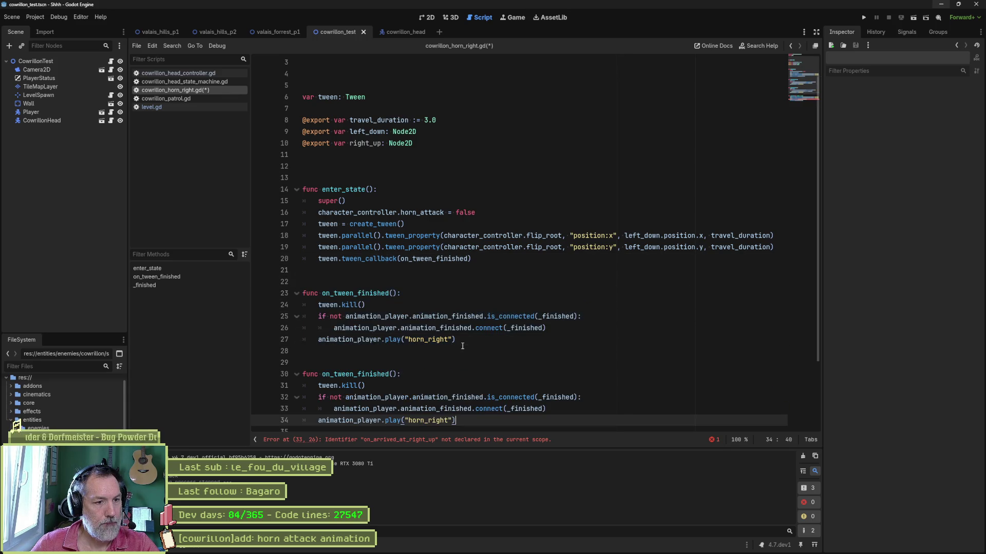
{"action": "scroll", "coordinate": [438, 408], "scroll_direction": "down", "scroll_amount": 3}
{"action": "double_click", "coordinate": [436, 403]}
{"action": "key", "text": "ctrl+c"}
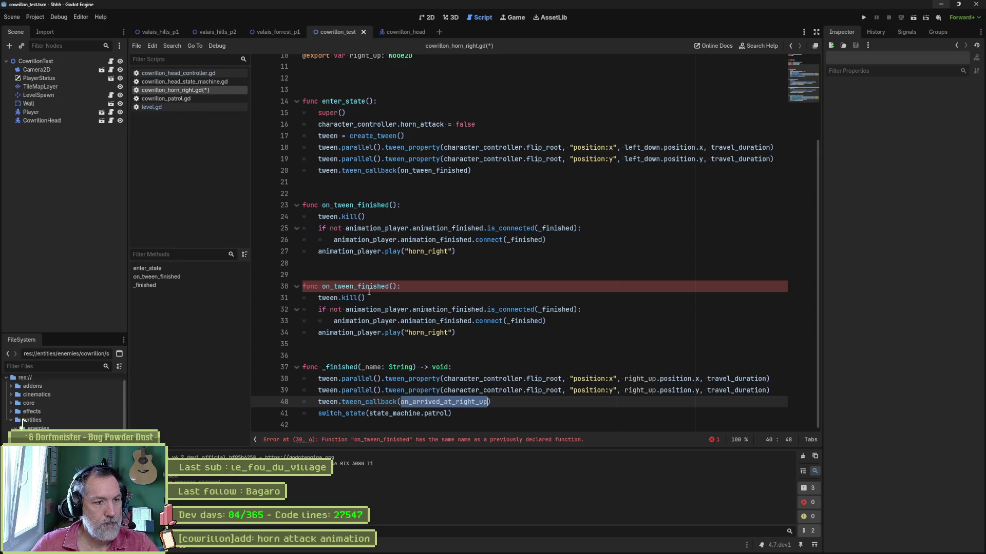
{"action": "double_click", "coordinate": [359, 287]}
{"action": "key", "text": "ctrl+v"}
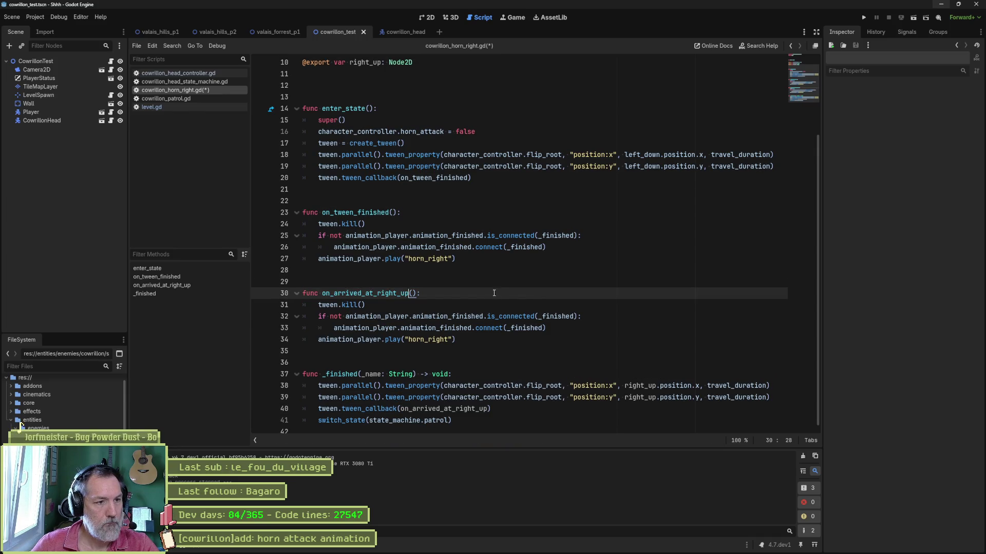
Rename the duplicate on_on_tween_finished_right_up and point the line 40 callback at it.
{"action": "double_click", "coordinate": [361, 213]}
{"action": "left_click_drag", "start_coordinate": [334, 294], "coordinate": [375, 294]}
{"action": "key", "text": "ctrl+v"}
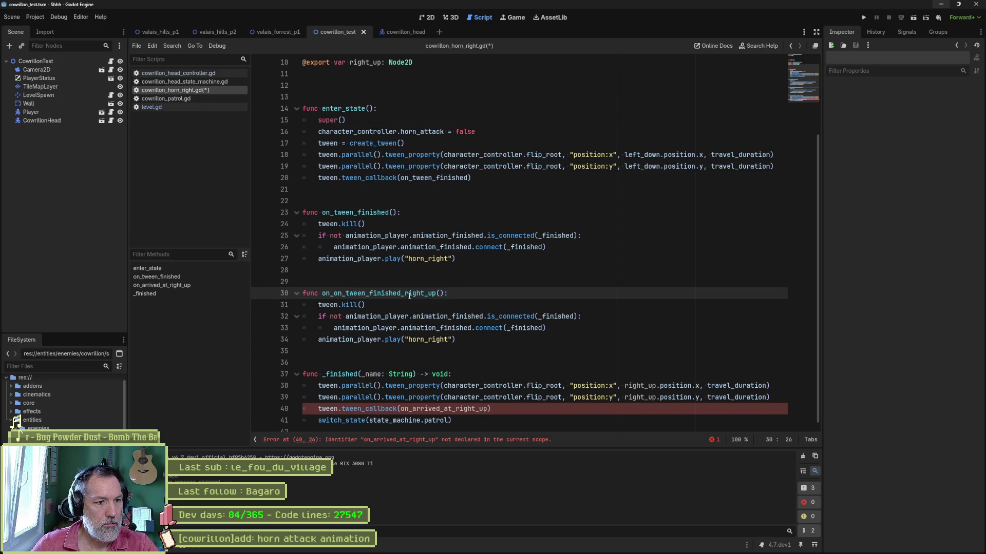
{"action": "double_click", "coordinate": [410, 294]}
{"action": "double_click", "coordinate": [477, 409]}
{"action": "key", "text": "ctrl+v"}
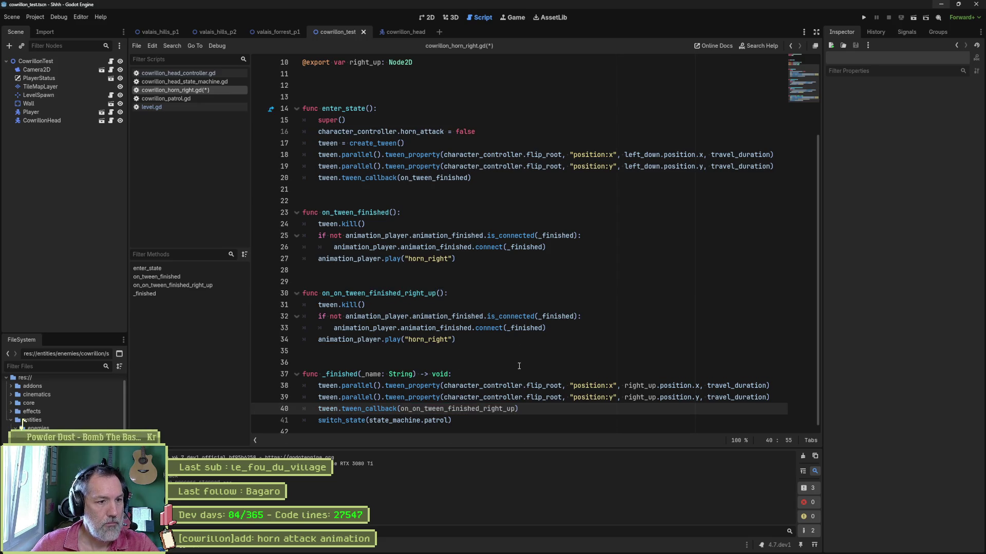
Rename the original on_tween_finished_down_left and point the line 20 callback at it.
{"action": "left_click", "coordinate": [389, 213]}
{"action": "type", "text": "_down_lef"}
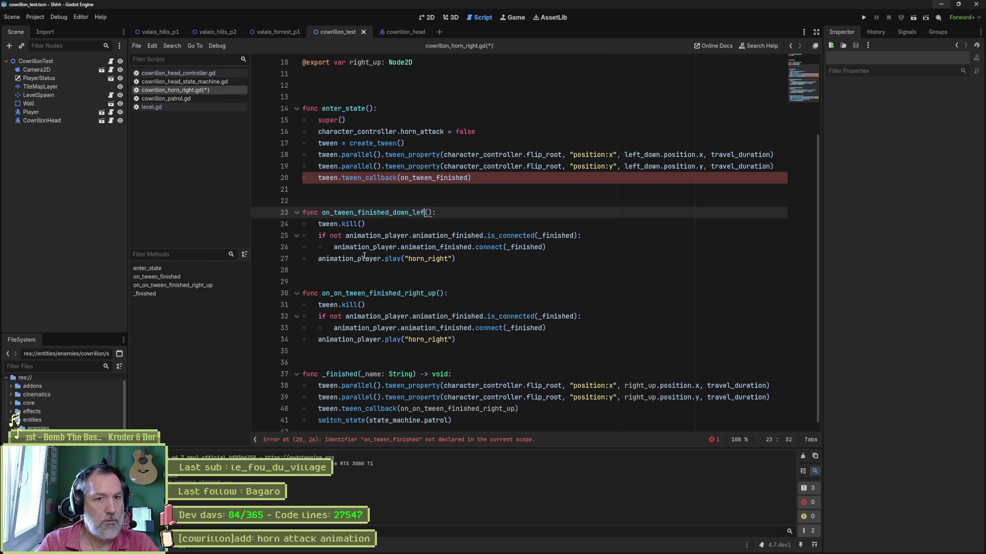
{"action": "type", "text": "t"}
{"action": "double_click", "coordinate": [389, 213]}
{"action": "key", "text": "ctrl+c"}
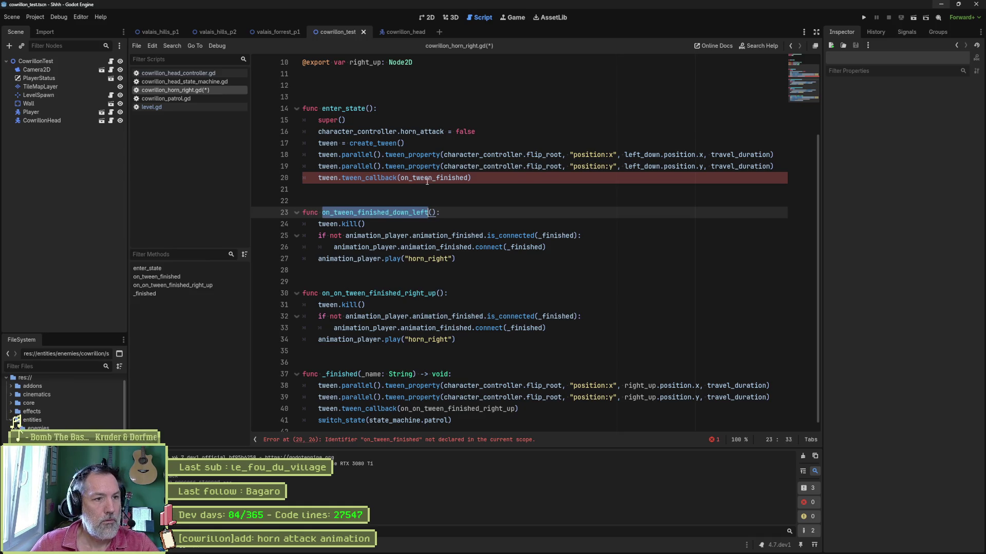
{"action": "double_click", "coordinate": [434, 177]}
{"action": "key", "text": "ctrl+v"}
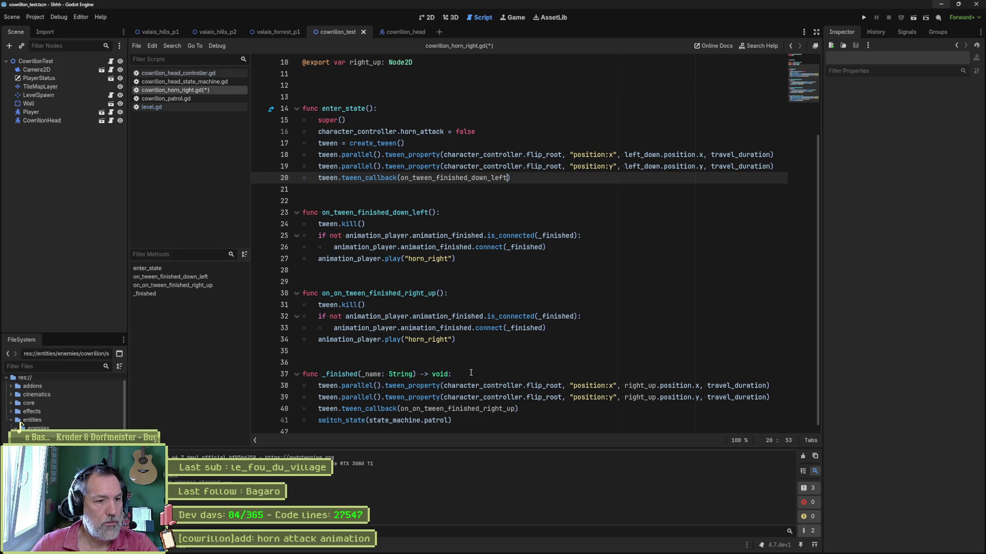
Delete the _finished function.
{"action": "left_click", "coordinate": [470, 420]}
{"action": "left_click", "coordinate": [471, 340], "text": "shift"}
{"action": "key", "text": "Delete"}
{"action": "left_click", "coordinate": [496, 337]}
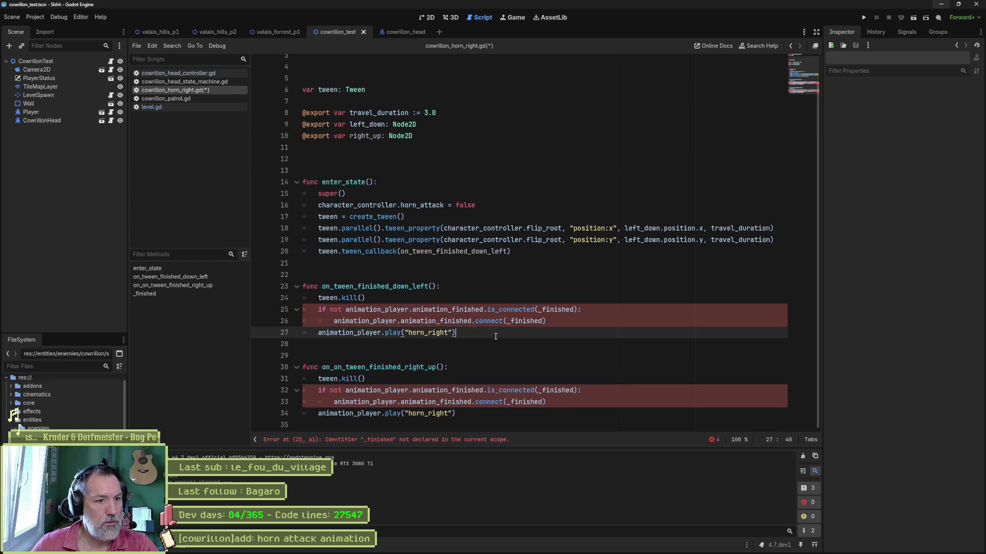
Restore the deleted _finished function and rename it _on_animation_finished.
{"action": "key", "text": "ctrl+z"}
{"action": "left_click", "coordinate": [433, 305]}
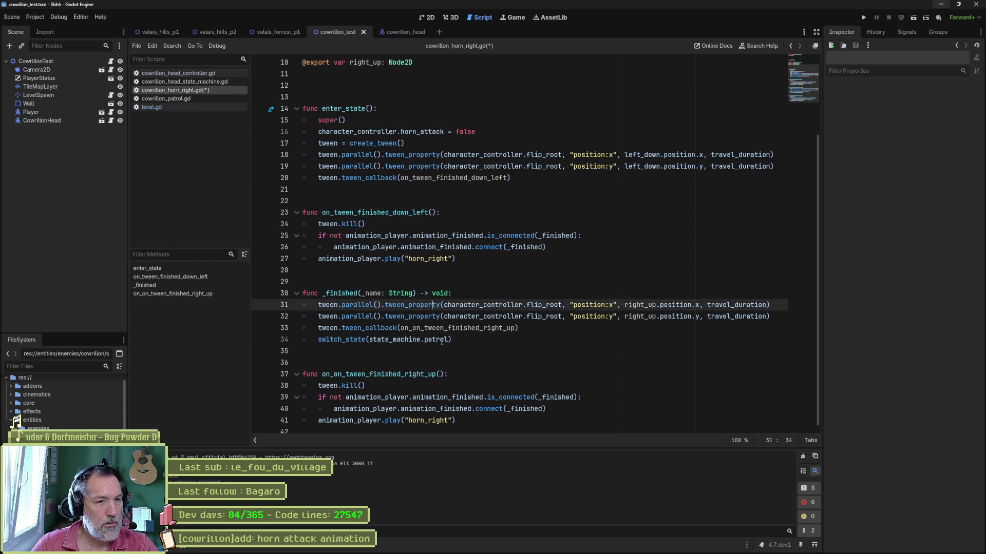
{"action": "left_click", "coordinate": [444, 340]}
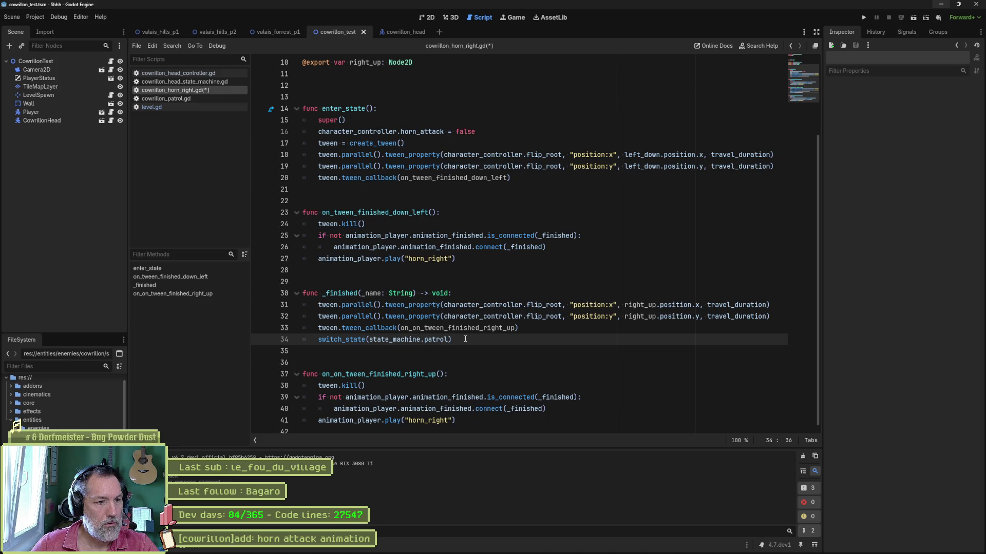
{"action": "double_click", "coordinate": [347, 294]}
{"action": "type", "text": "_on_animation_finsi"}
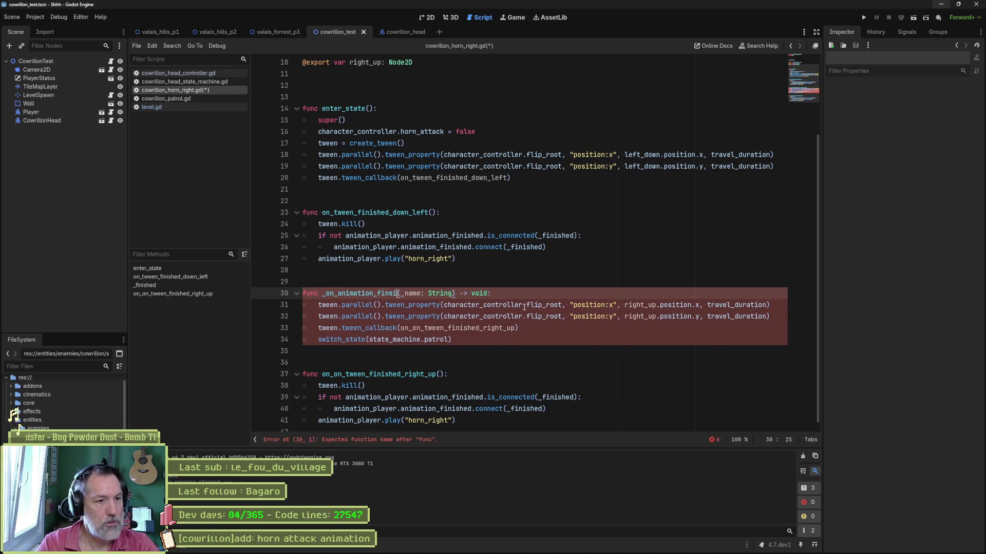
{"action": "key", "text": "BackSpace"}
{"action": "key", "text": "BackSpace"}
{"action": "type", "text": "ished"}
Replace _finished with _on_animation_finished in the is_connected and connect calls on lines 25–26.
{"action": "left_click", "coordinate": [388, 293]}
{"action": "double_click", "coordinate": [389, 293]}
{"action": "key", "text": "ctrl+c"}
{"action": "double_click", "coordinate": [524, 247]}
{"action": "key", "text": "ctrl+v"}
{"action": "left_click", "coordinate": [559, 236]}
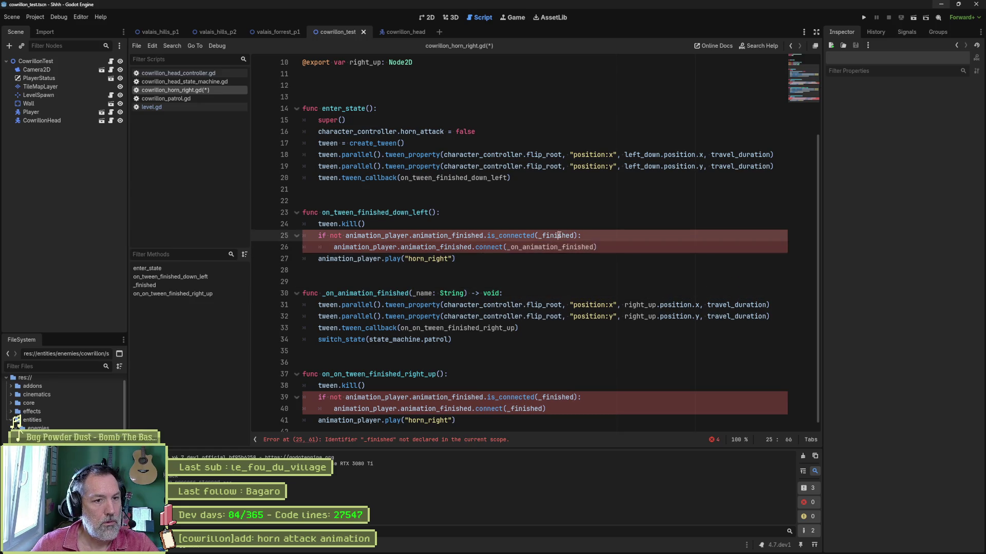
{"action": "double_click", "coordinate": [559, 235]}
{"action": "key", "text": "ctrl+v"}
{"action": "scroll", "coordinate": [569, 348], "scroll_direction": "down", "scroll_amount": 1}
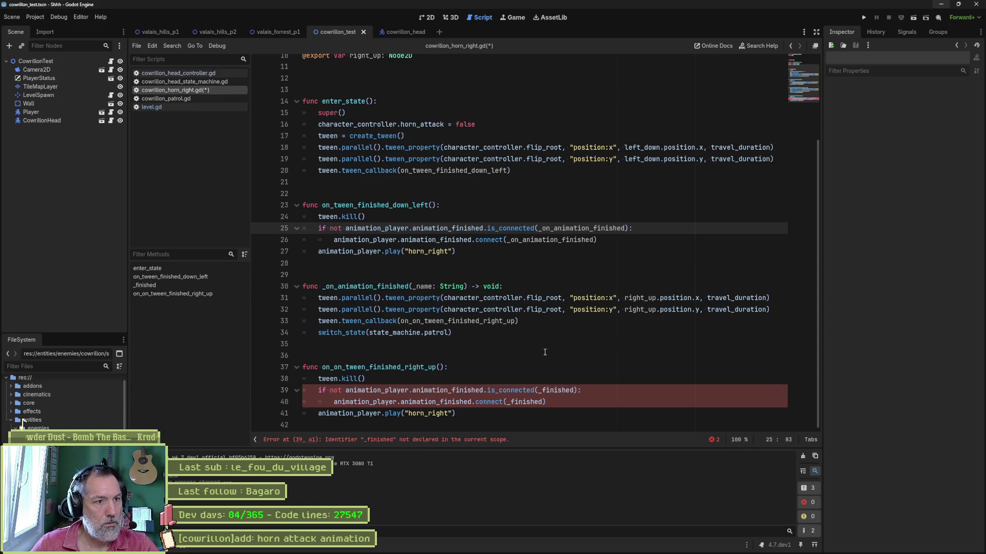
{"action": "mouse_move", "coordinate": [500, 229]}
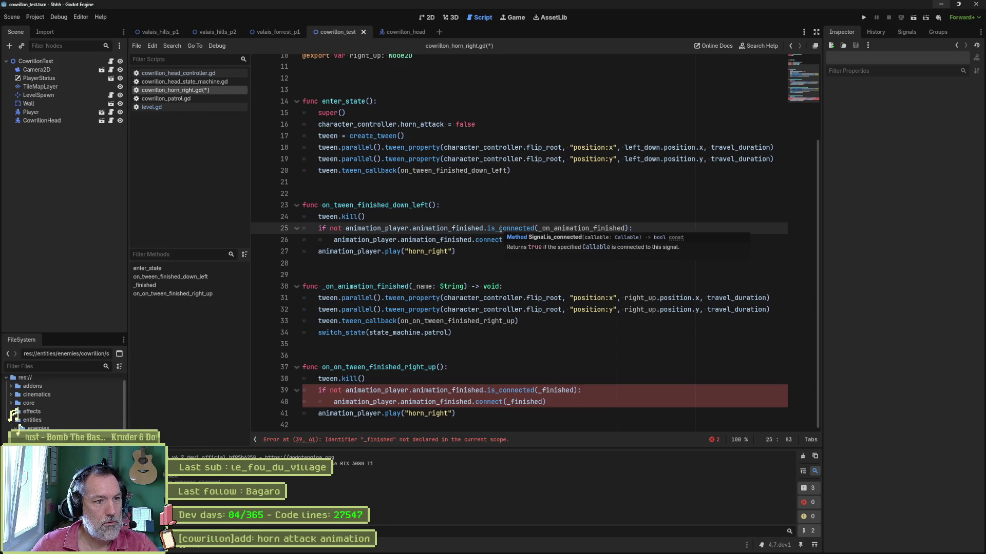
{"action": "double_click", "coordinate": [409, 206]}
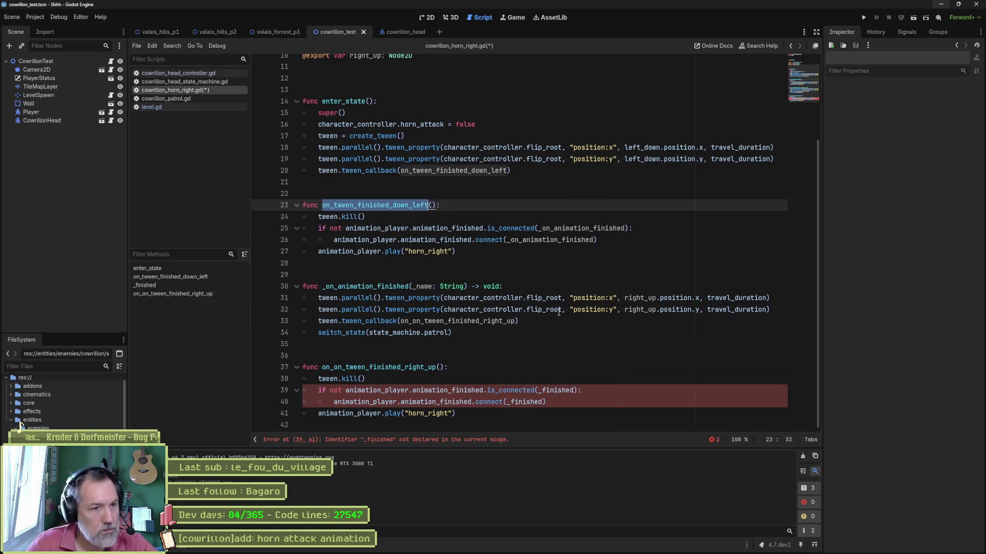
{"action": "mouse_move", "coordinate": [559, 311]}
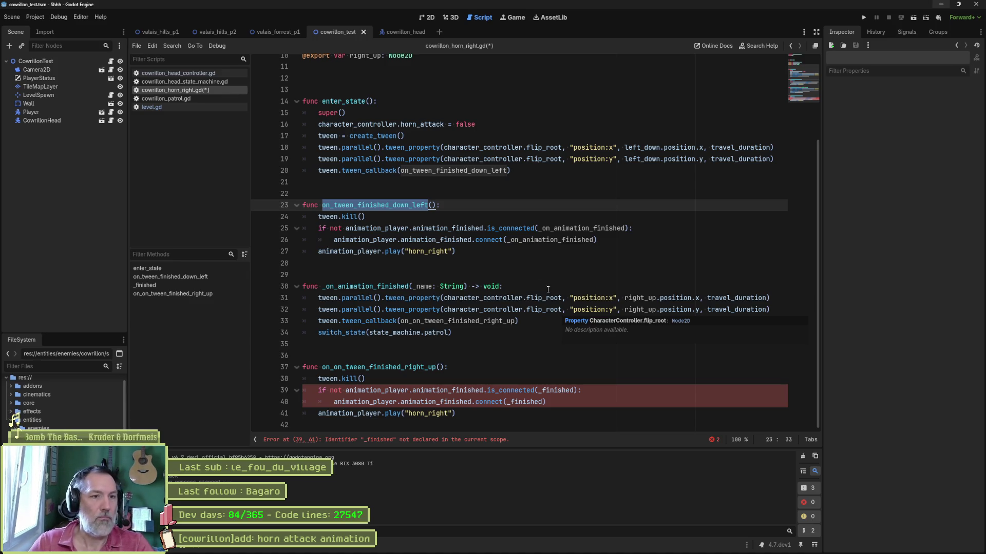
Show cowrillon_head in 2D and scrub horn_right's FlipRoot keys between 0.5 and 2 seconds.
{"action": "left_click", "coordinate": [406, 33]}
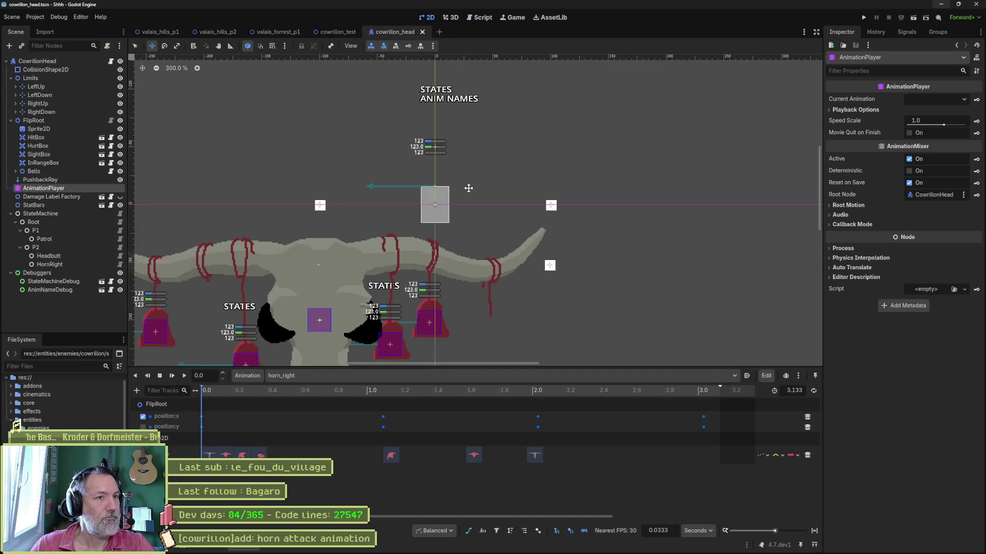
{"action": "left_click", "coordinate": [426, 17]}
{"action": "scroll", "coordinate": [472, 240], "scroll_direction": "down", "scroll_amount": 2}
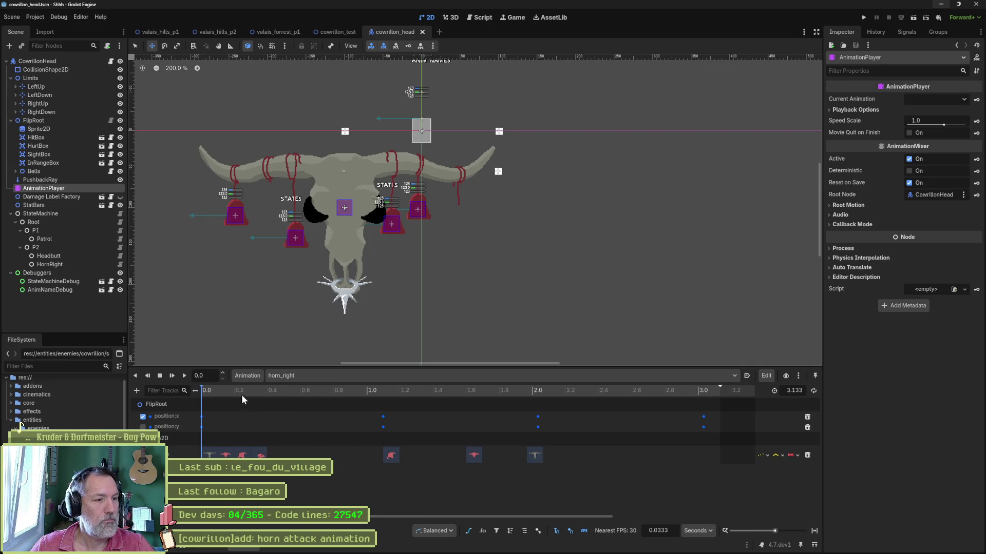
{"action": "left_click", "coordinate": [206, 390]}
{"action": "left_click_drag", "start_coordinate": [206, 390], "coordinate": [539, 403]}
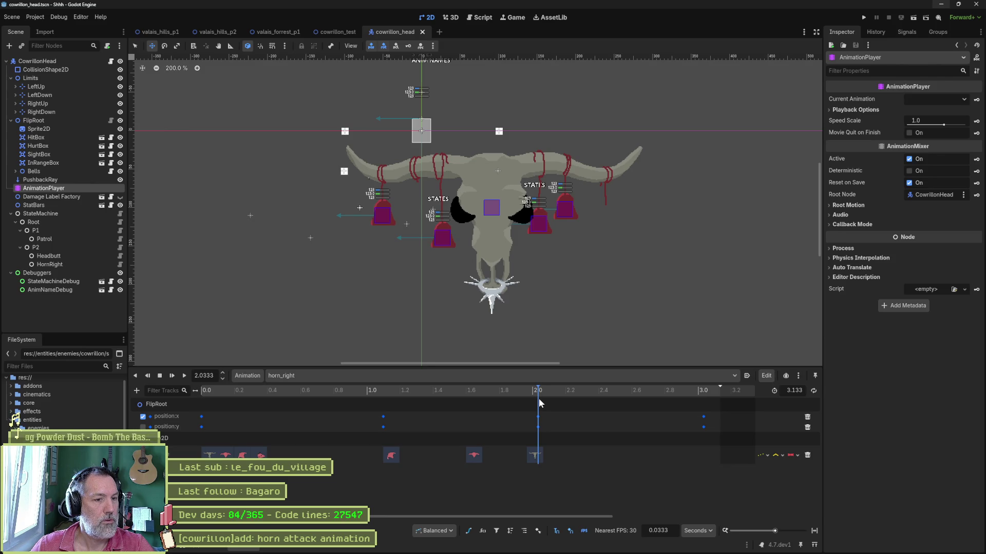
{"action": "mouse_move", "coordinate": [539, 403]}
{"action": "left_mouse_down"}
{"action": "mouse_move", "coordinate": [175, 402]}
{"action": "mouse_move", "coordinate": [428, 392]}
{"action": "mouse_move", "coordinate": [514, 399]}
{"action": "mouse_move", "coordinate": [179, 405]}
{"action": "left_mouse_up"}
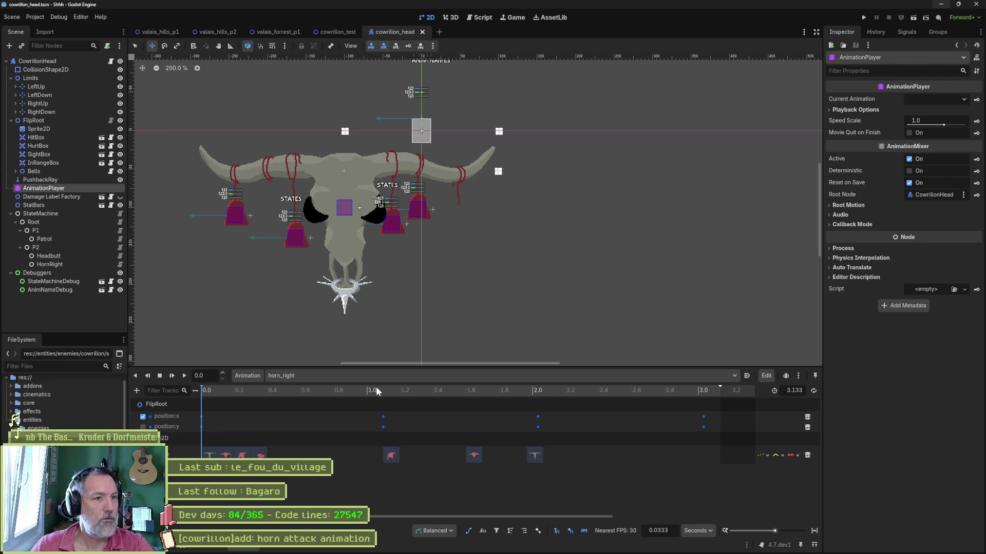
{"action": "mouse_move", "coordinate": [649, 552]}
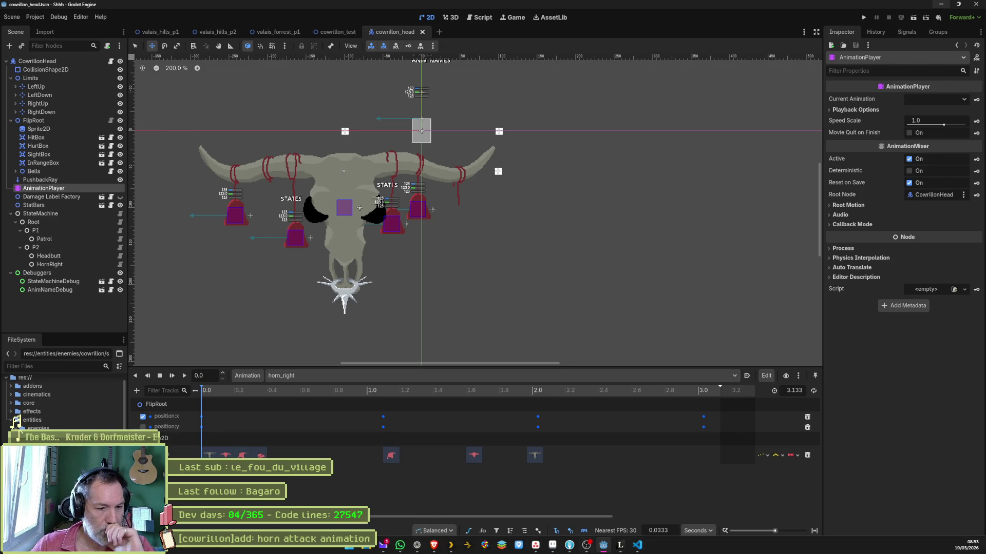
{"action": "left_click", "coordinate": [569, 545]}
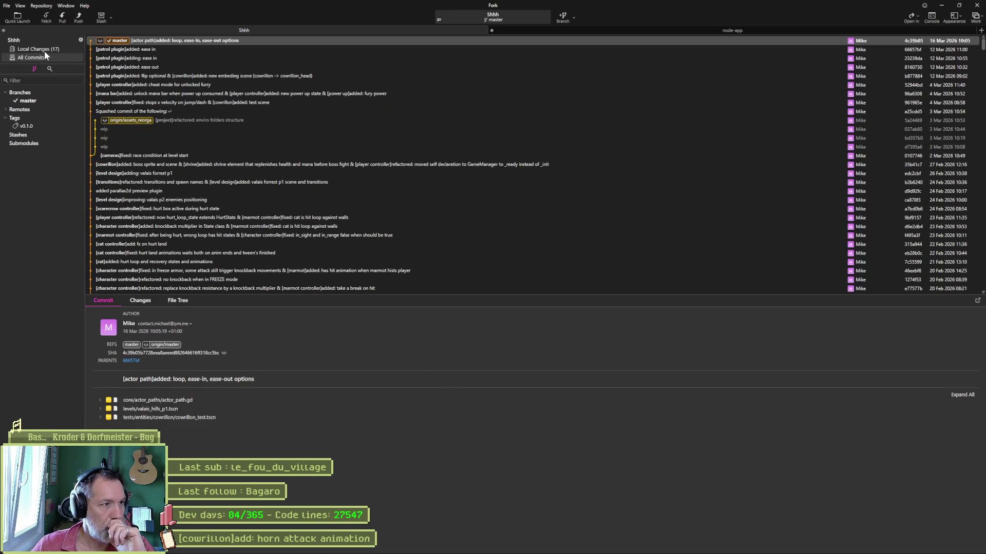
Show Fork's local changes and copy the horn attack animation task title from Asana.
{"action": "left_click", "coordinate": [41, 49]}
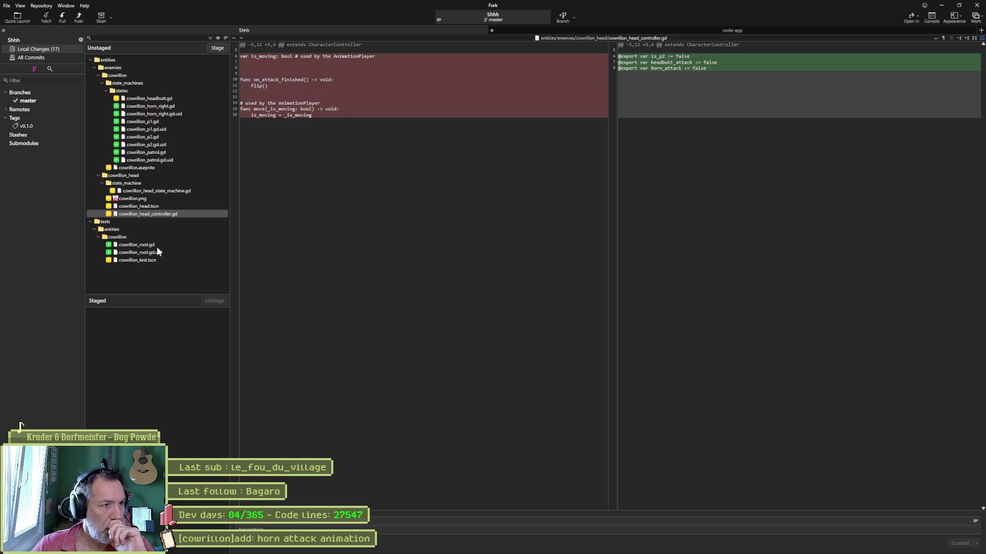
{"action": "mouse_move", "coordinate": [570, 549]}
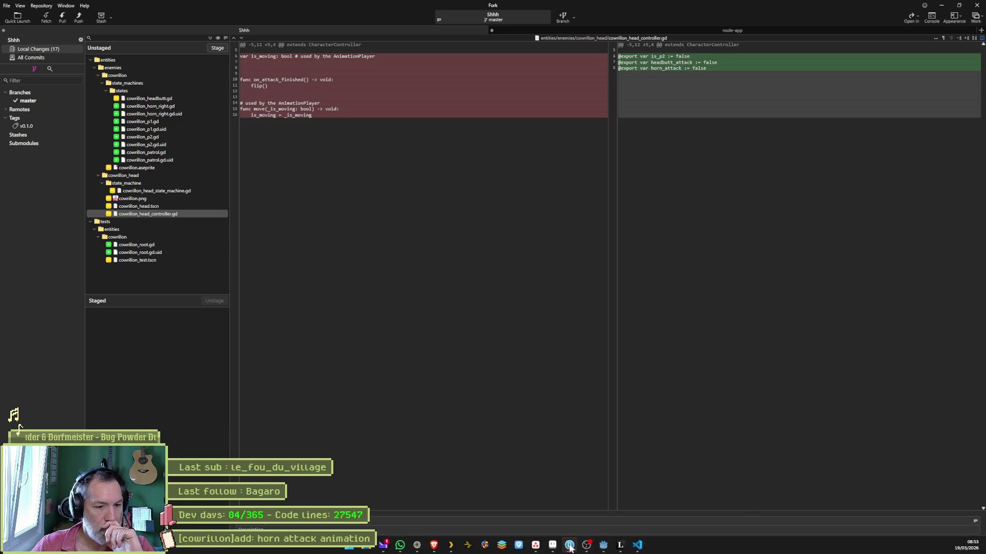
{"action": "left_click", "coordinate": [536, 547]}
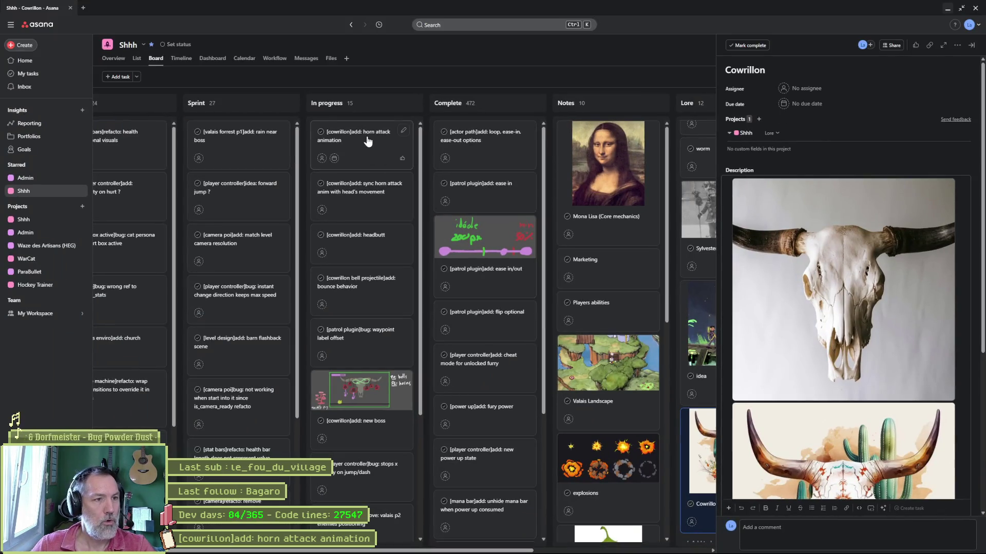
{"action": "triple_click", "coordinate": [783, 77]}
{"action": "key", "text": "ctrl+c"}
{"action": "key", "text": "alt+Tab"}
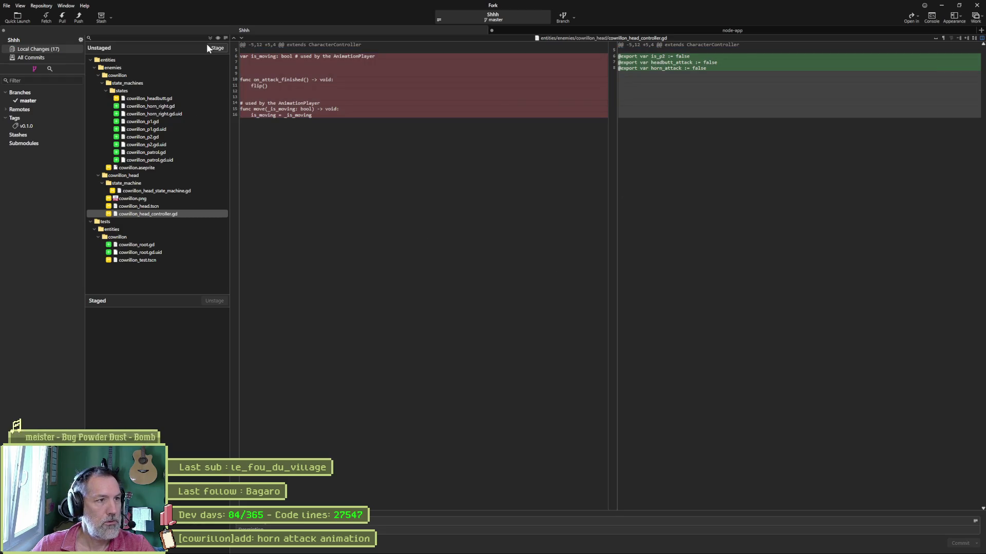
Stage all 17 files, commit as '[cowrillon]add: horn attack animation', and push master.
{"action": "key", "text": "ctrl+shift+a"}
{"action": "key", "text": "ctrl+v"}
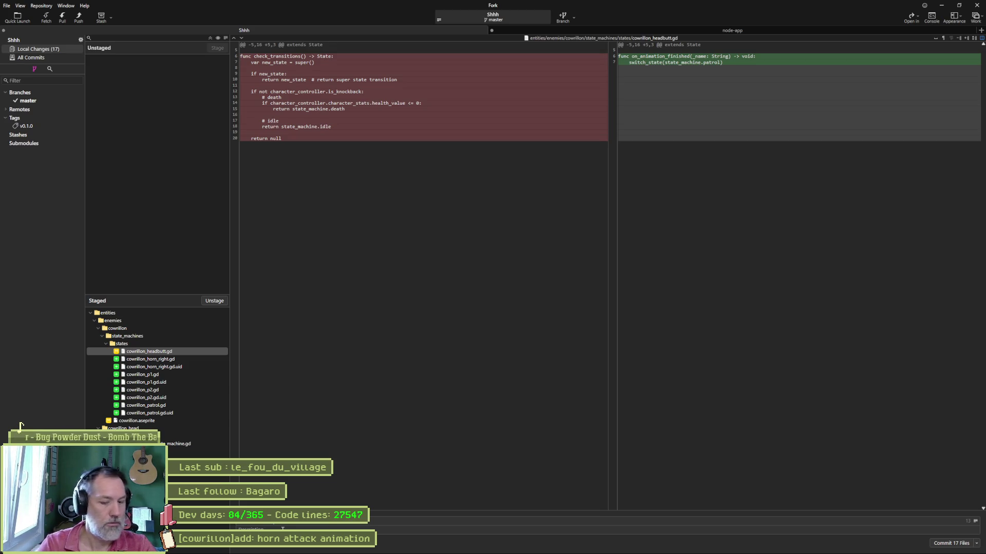
{"action": "key", "text": "ctrl+Return"}
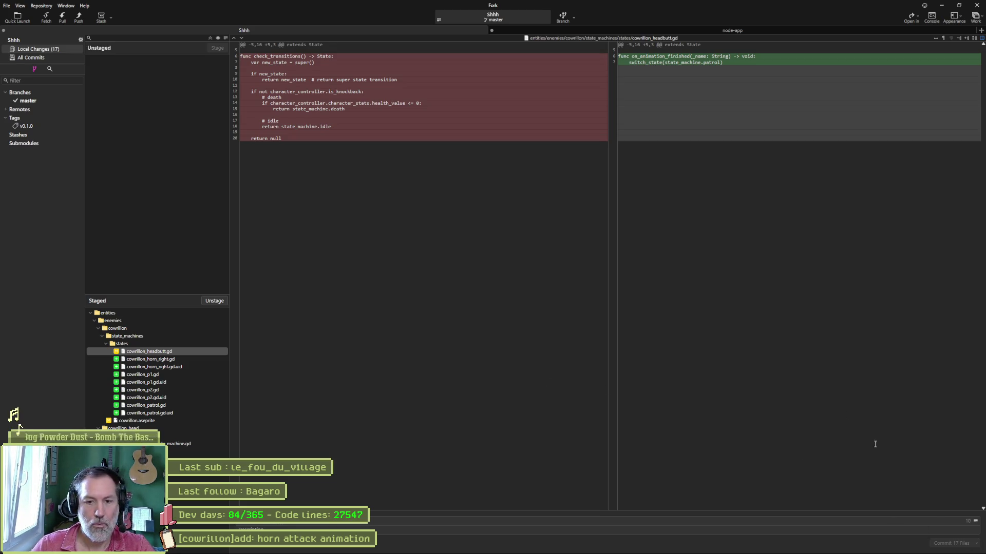
{"action": "left_click", "coordinate": [79, 17]}
{"action": "key", "text": "Return"}
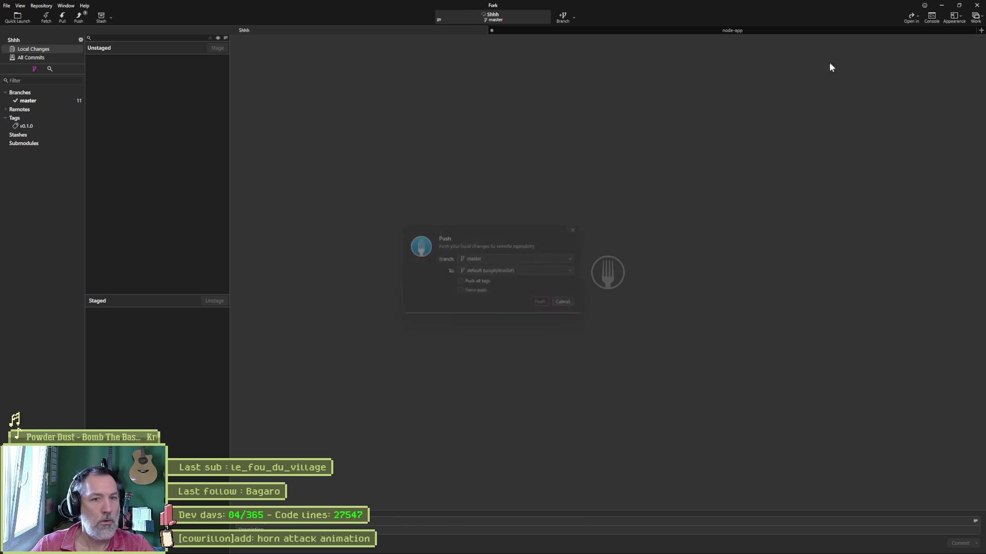
{"action": "key", "text": "alt+Tab"}
{"action": "key", "text": "alt+Tab"}
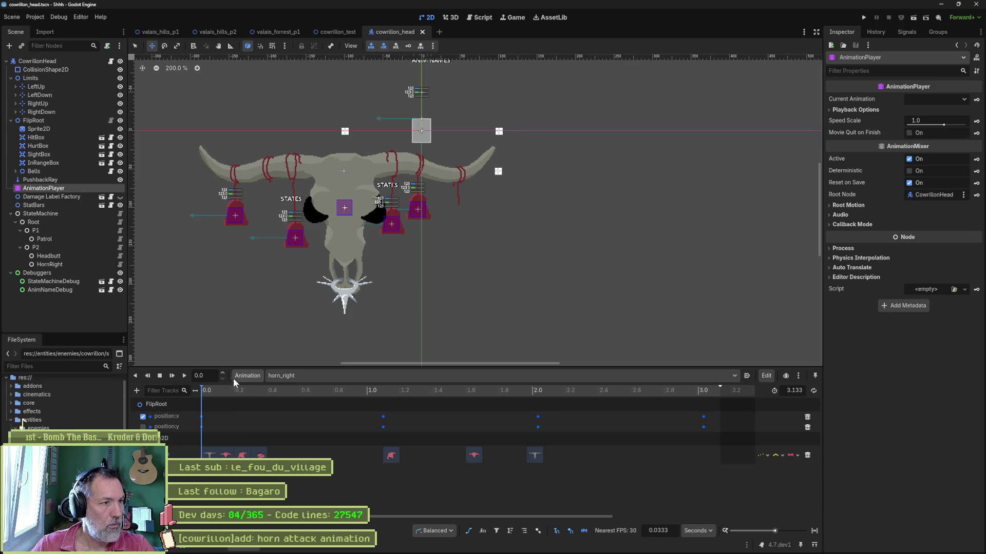
Open the HornRight state script and set horn_attack to true in enter_state.
{"action": "left_click", "coordinate": [121, 266]}
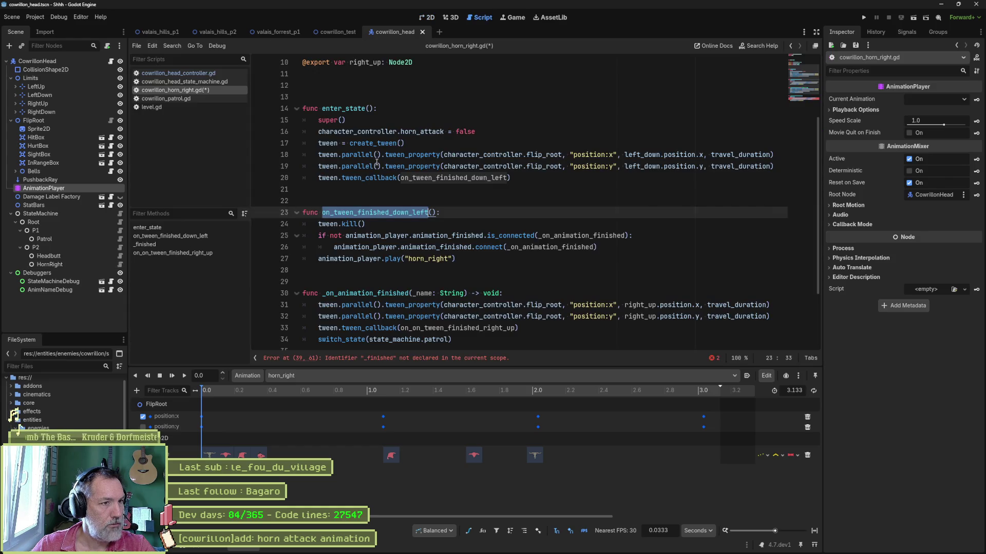
{"action": "left_click", "coordinate": [380, 144]}
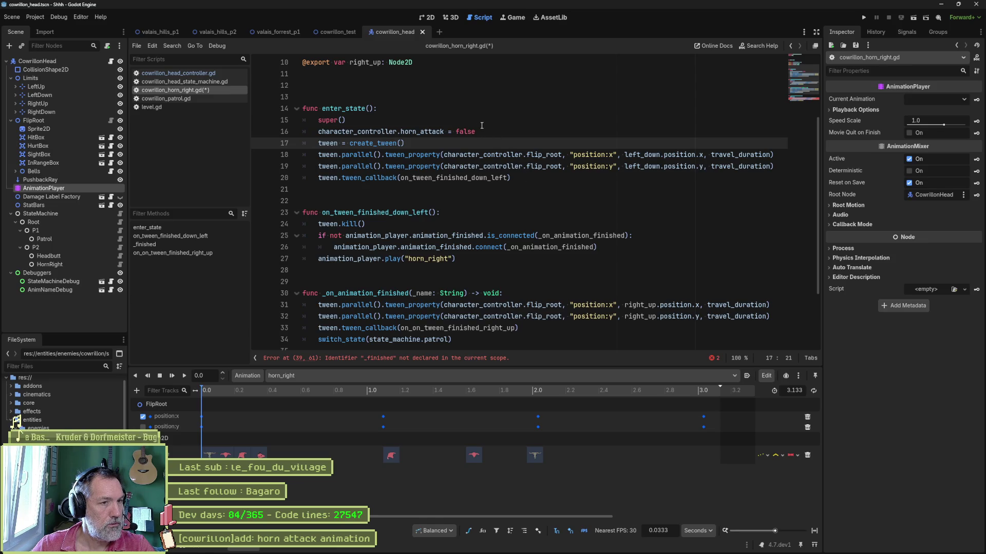
{"action": "key", "text": "Up"}
{"action": "key", "text": "End"}
{"action": "key", "text": "ctrl+shift+Left"}
{"action": "type", "text": "t"}
Delete the tween setup lines 17–20, the two parallel tween lines and the tween callback.
{"action": "mouse_move", "coordinate": [511, 178]}
{"action": "left_mouse_down"}
{"action": "mouse_move", "coordinate": [313, 143]}
{"action": "mouse_move", "coordinate": [346, 132]}
{"action": "left_mouse_up"}
{"action": "key", "text": "shift+Down"}
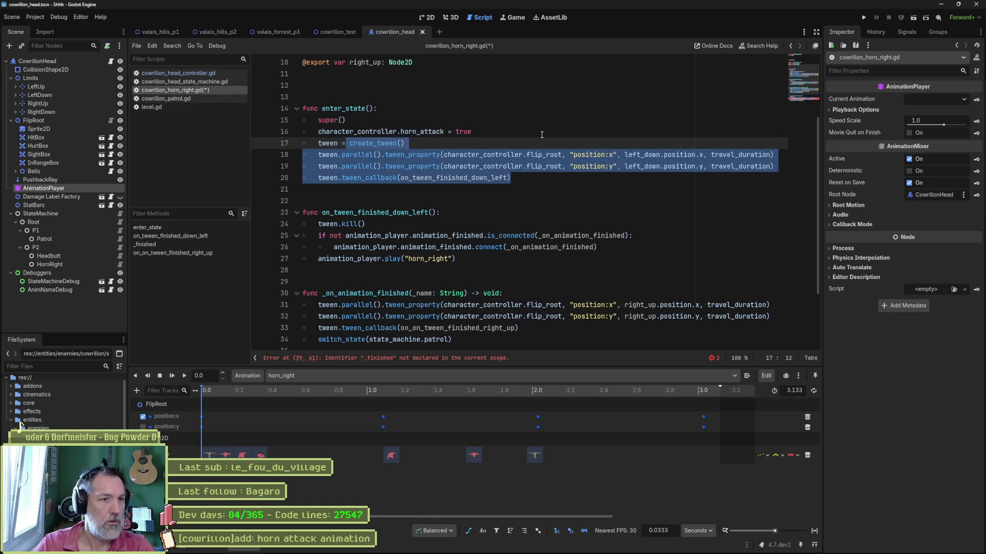
{"action": "key", "text": "shift+Up"}
{"action": "key", "text": "shift+Up"}
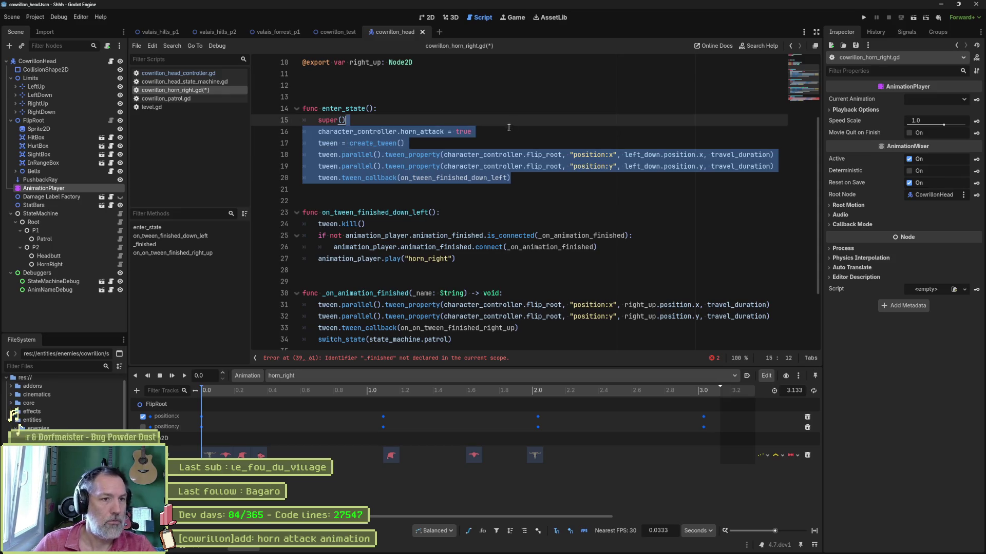
{"action": "key", "text": "shift+Down"}
{"action": "key", "text": "Delete"}
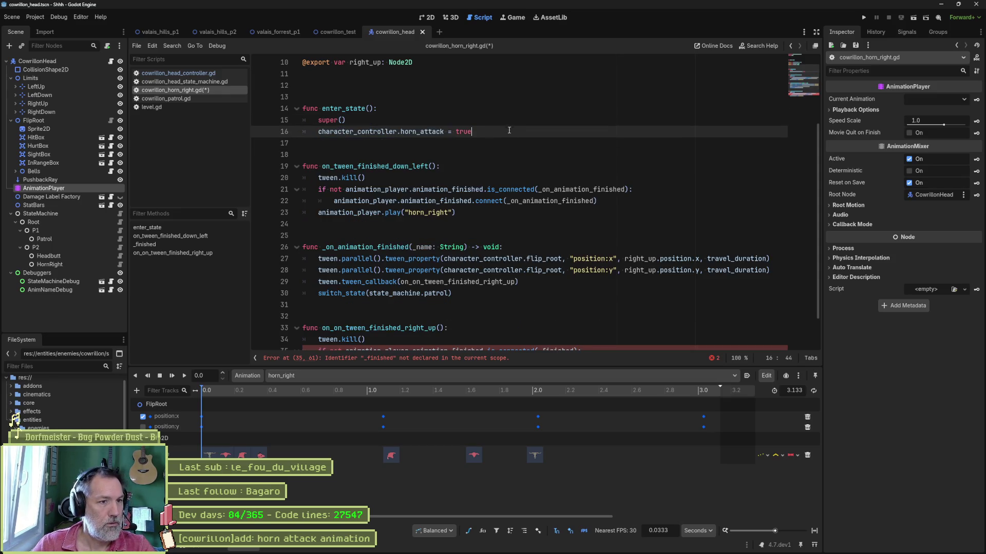
{"action": "scroll", "coordinate": [514, 182], "scroll_direction": "down", "scroll_amount": 2}
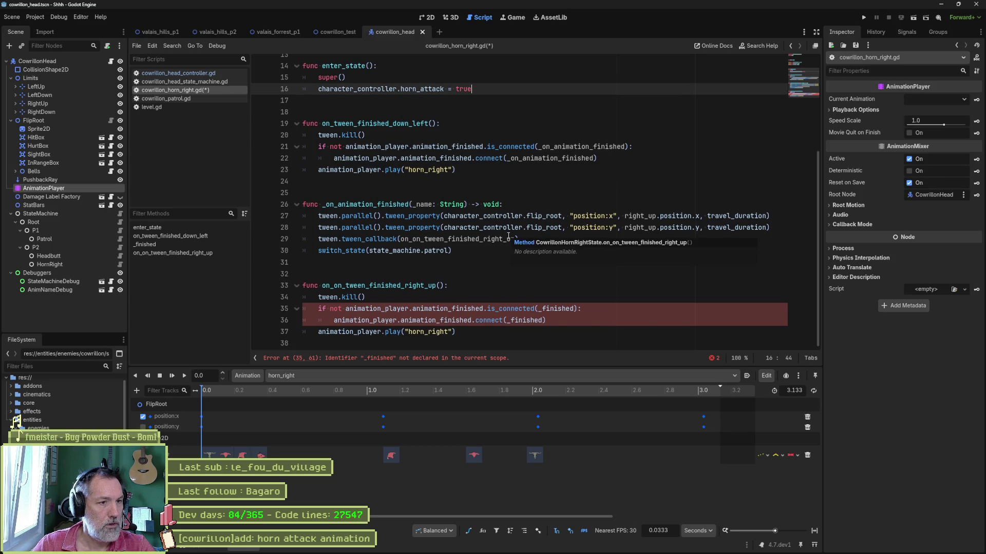
{"action": "left_click", "coordinate": [483, 216]}
{"action": "key", "text": "ctrl+shift+k"}
{"action": "key", "text": "ctrl+shift+k"}
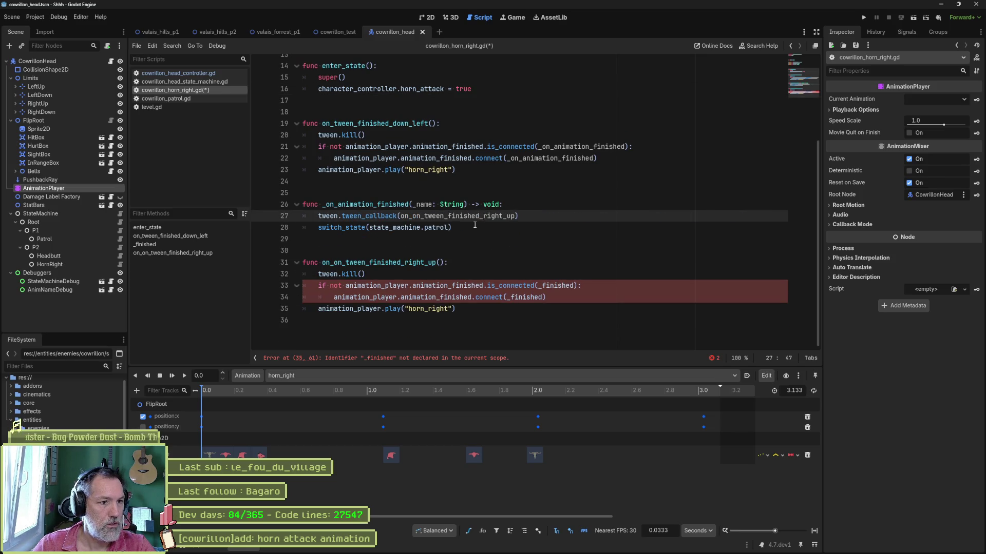
{"action": "key", "text": "ctrl+shift+k"}
Rename the handler to on_animation_finished, remove the signal-connection lines, save, and view the base definition.
{"action": "left_click", "coordinate": [325, 205]}
{"action": "key", "text": "BackSpace"}
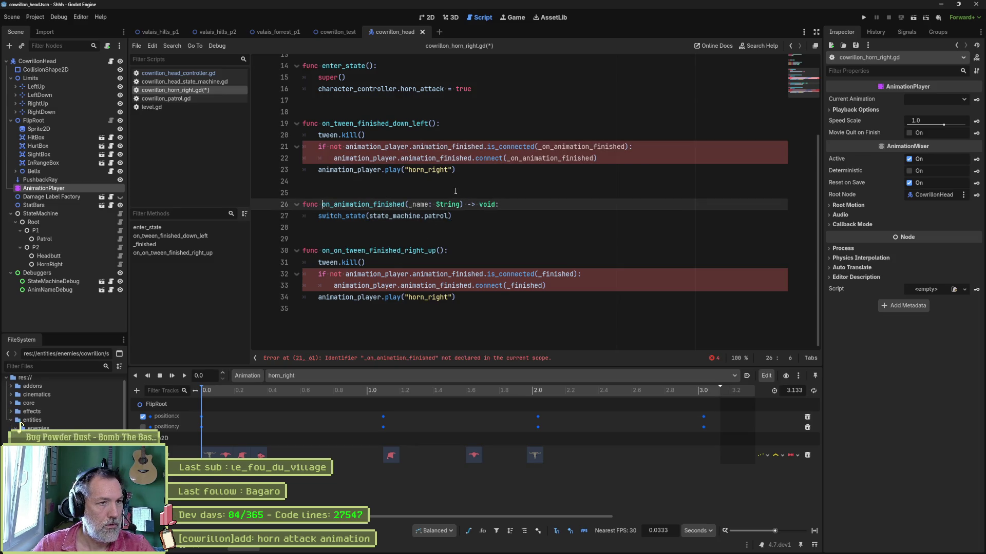
{"action": "double_click", "coordinate": [396, 200]}
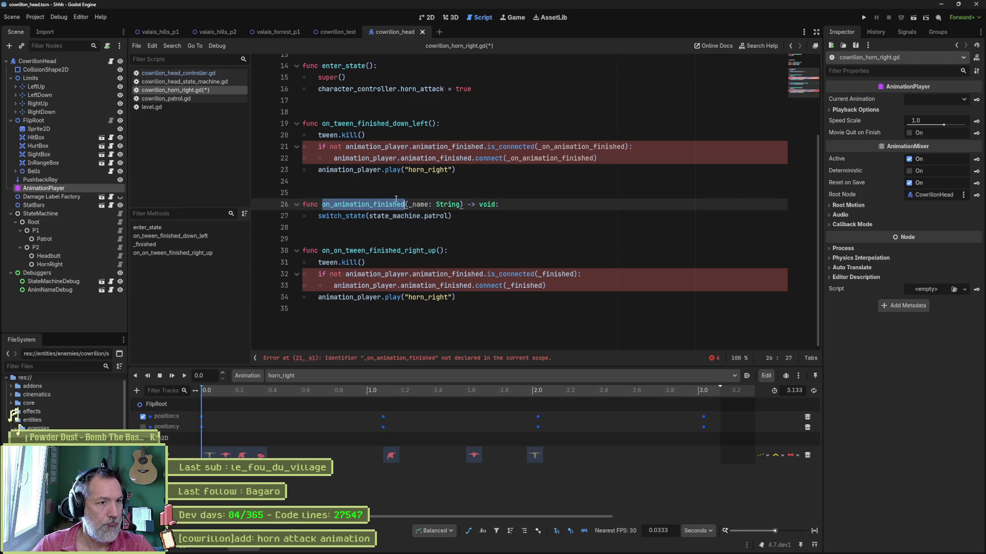
{"action": "left_click", "coordinate": [408, 148]}
{"action": "key", "text": "ctrl+shift+k"}
{"action": "key", "text": "ctrl+shift+k"}
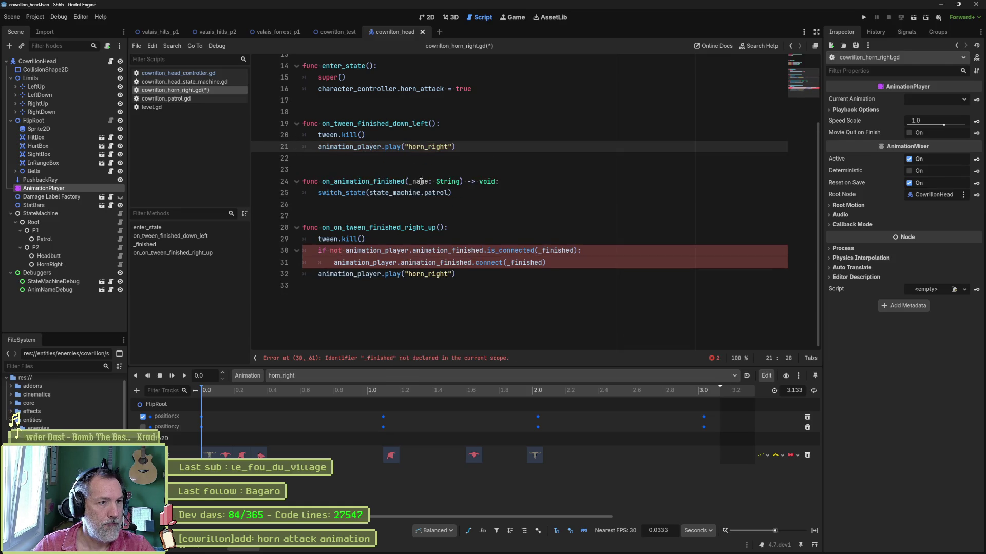
{"action": "left_click", "coordinate": [364, 192]}
{"action": "key", "text": "ctrl+s"}
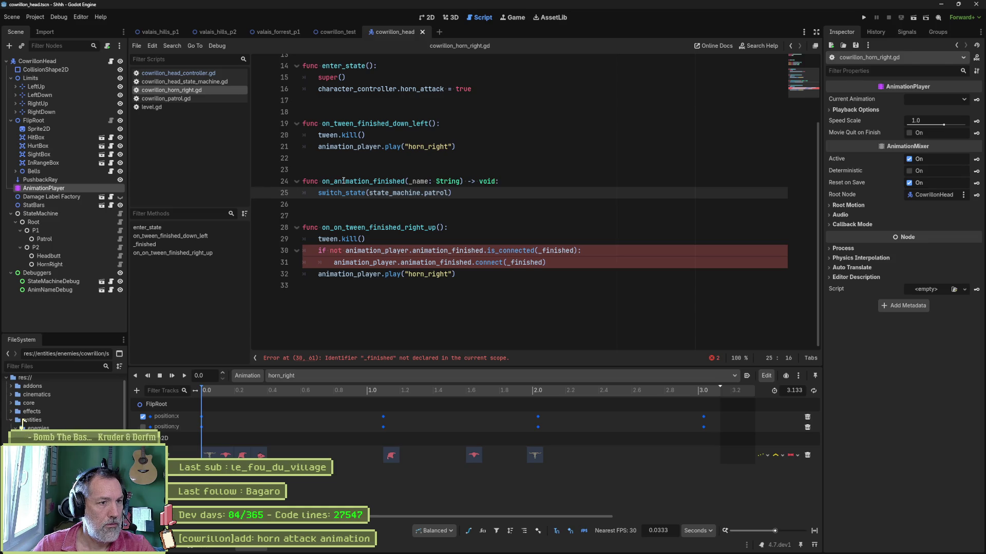
{"action": "left_click", "coordinate": [353, 182], "text": "ctrl"}
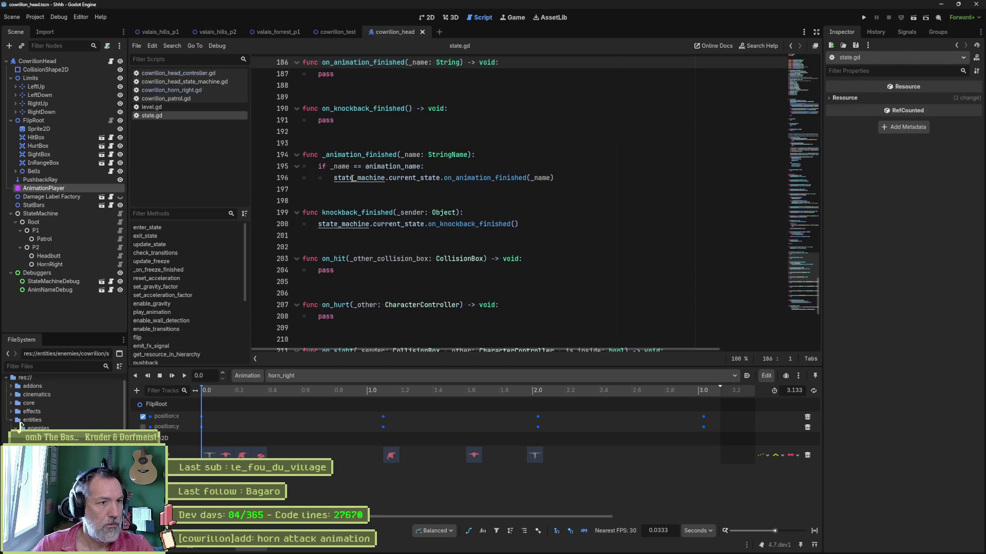
Close state.gd and delete the on_on_tween_finished_right_up function from cowrillon_horn_right.gd.
{"action": "left_click", "coordinate": [382, 97]}
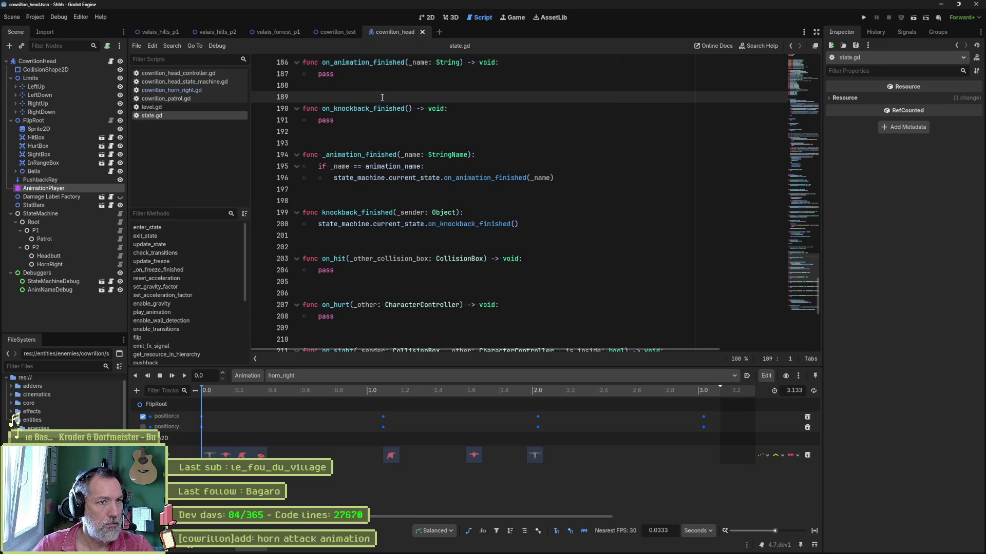
{"action": "key", "text": "ctrl+w"}
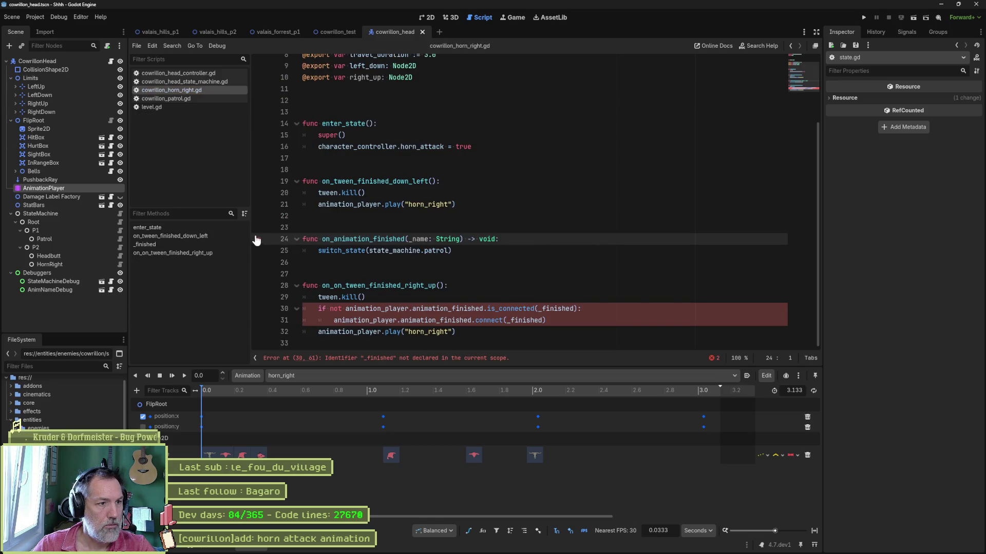
{"action": "left_click", "coordinate": [200, 98]}
{"action": "left_click", "coordinate": [196, 90]}
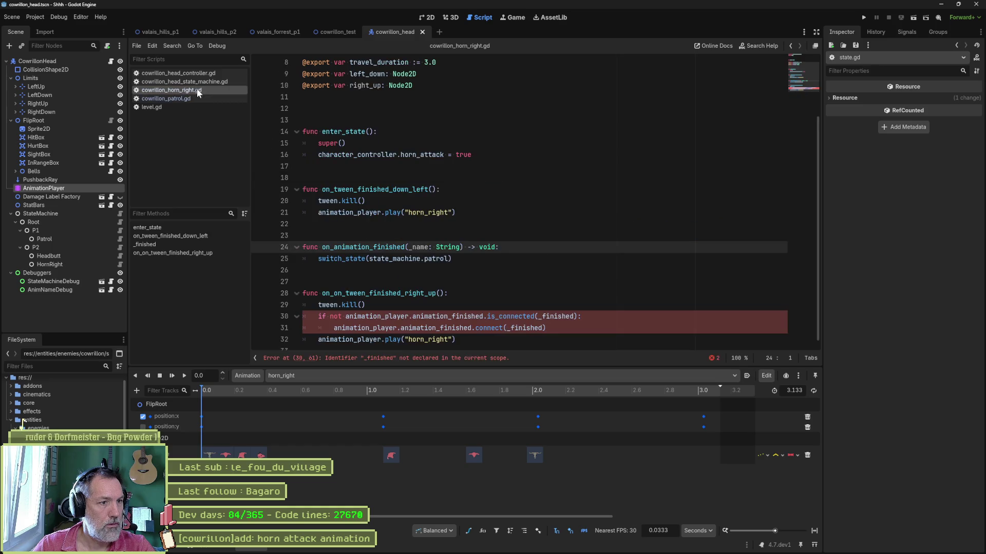
{"action": "scroll", "coordinate": [400, 260], "scroll_direction": "down", "scroll_amount": 1}
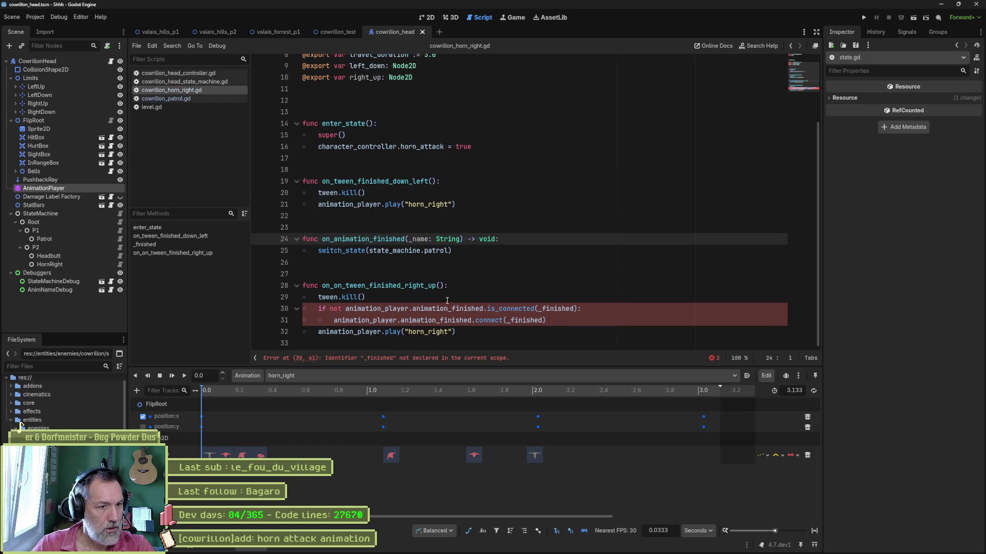
{"action": "left_click_drag", "start_coordinate": [479, 331], "coordinate": [478, 254]}
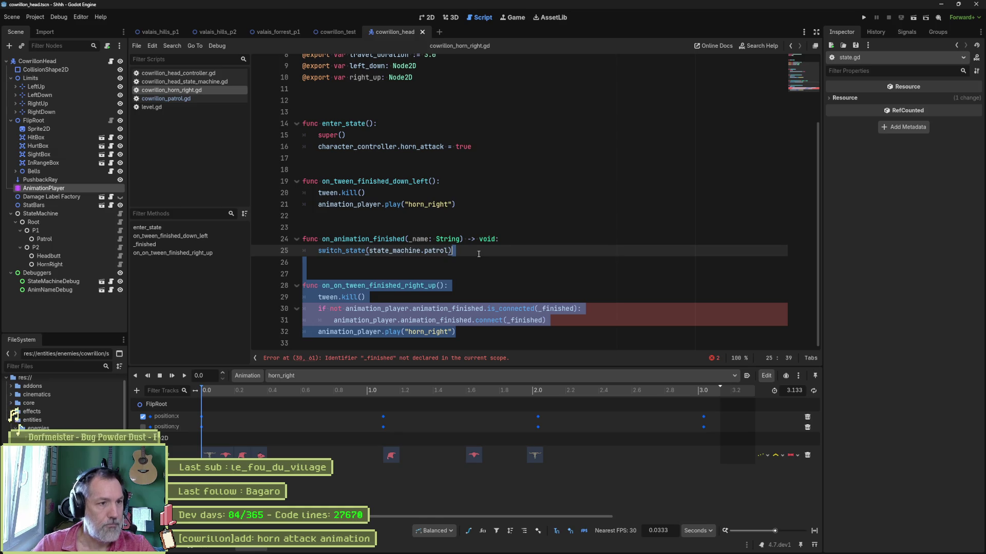
{"action": "key", "text": "BackSpace"}
{"action": "scroll", "coordinate": [478, 254], "scroll_direction": "up", "scroll_amount": 3}
{"action": "left_click", "coordinate": [464, 281]}
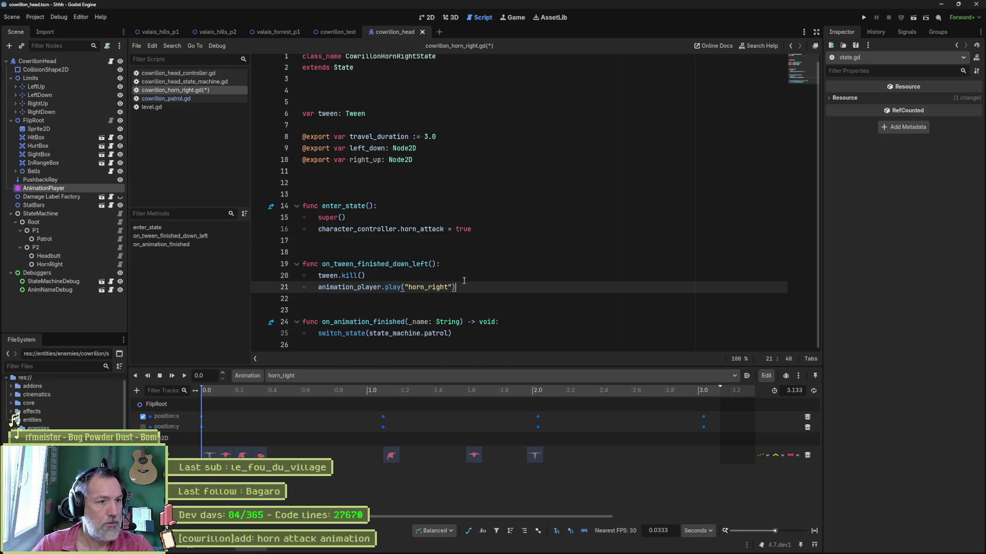
Delete the down-left tween function and the export variable lines, then save the script.
{"action": "left_click", "coordinate": [501, 229], "text": "shift"}
{"action": "key", "text": "BackSpace"}
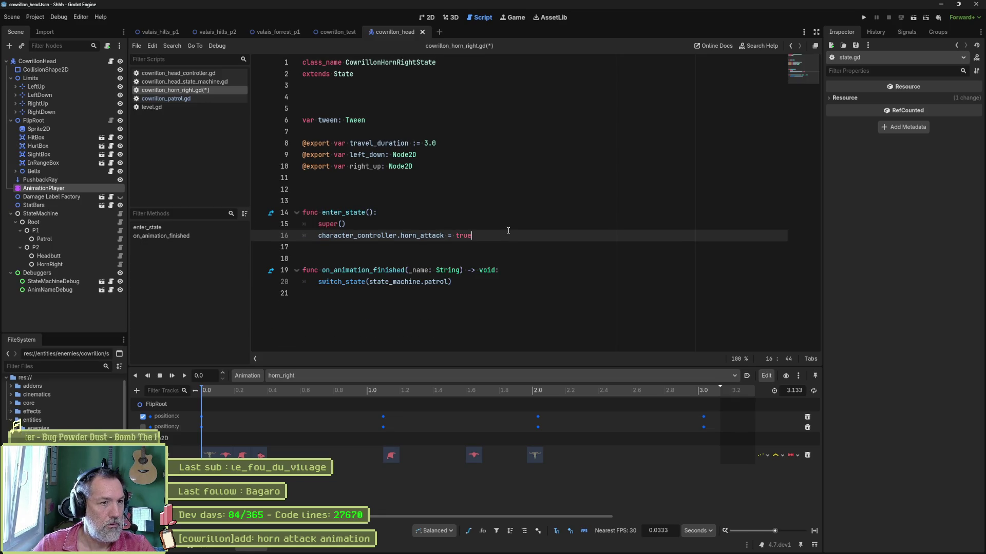
{"action": "left_click", "coordinate": [431, 147]}
{"action": "key", "text": "ctrl+shift+k"}
{"action": "key", "text": "ctrl+shift+k"}
{"action": "key", "text": "ctrl+shift+k"}
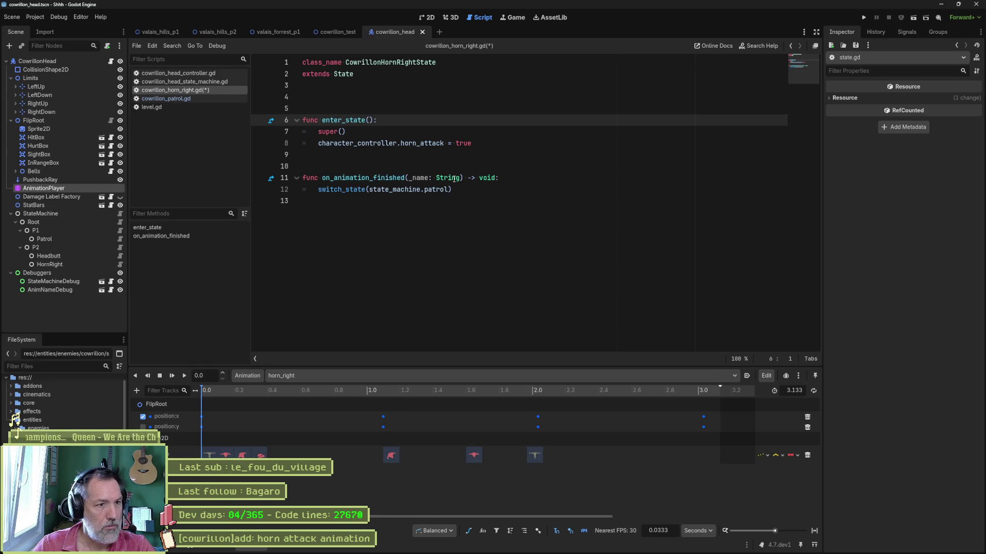
{"action": "key", "text": "ctrl+s"}
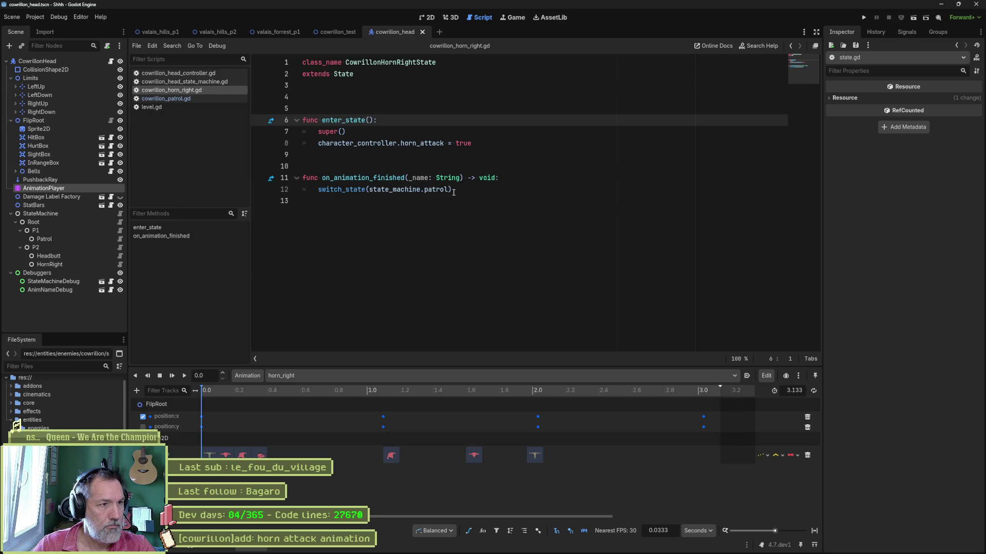
Set the HornRight node's animation name to horn_right and save the scene.
{"action": "left_click", "coordinate": [55, 263]}
{"action": "left_click", "coordinate": [950, 99]}
{"action": "type", "text": "horn_right"}
{"action": "key", "text": "ctrl+s"}
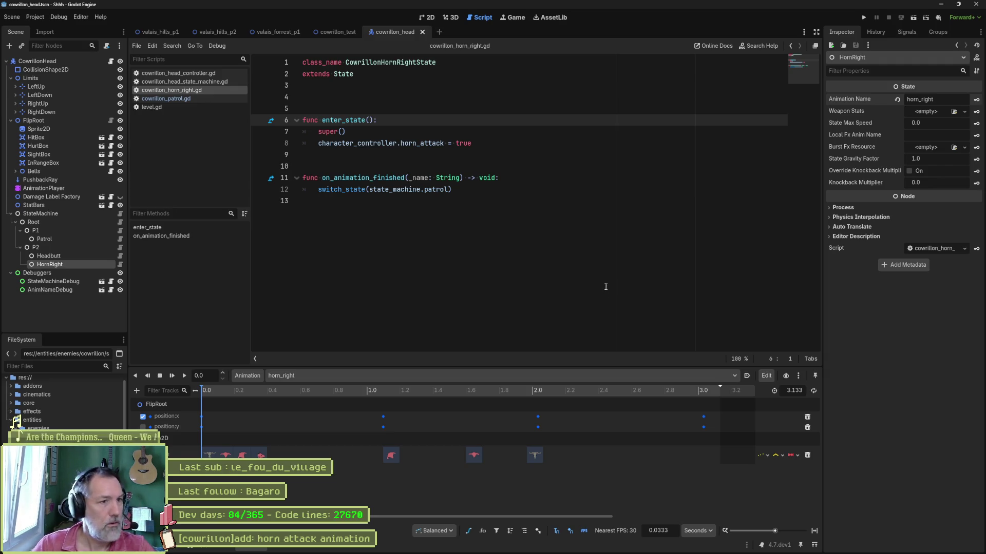
In the 2D view, revert FlipRoot's Position to zero.
{"action": "left_click", "coordinate": [430, 18]}
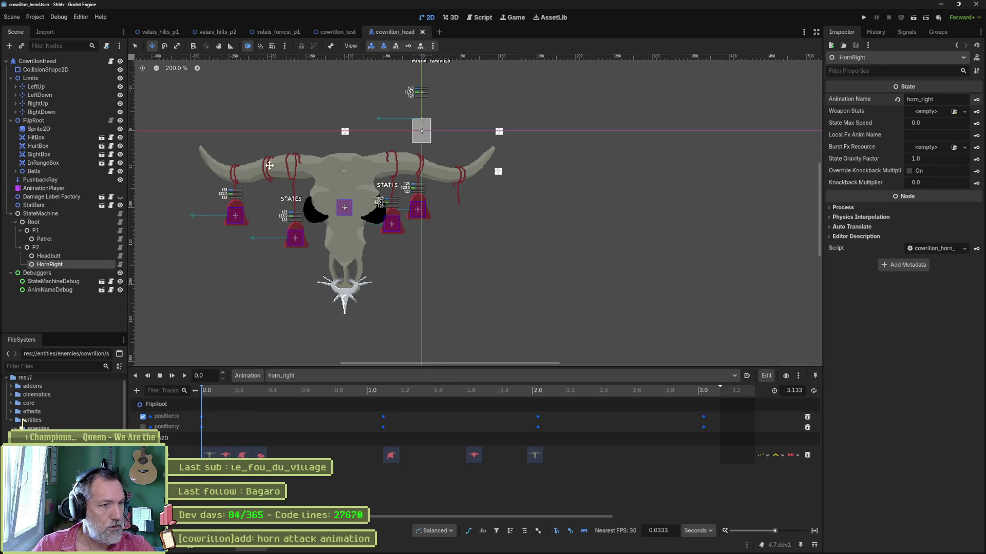
{"action": "left_click", "coordinate": [60, 120]}
{"action": "left_click", "coordinate": [899, 115]}
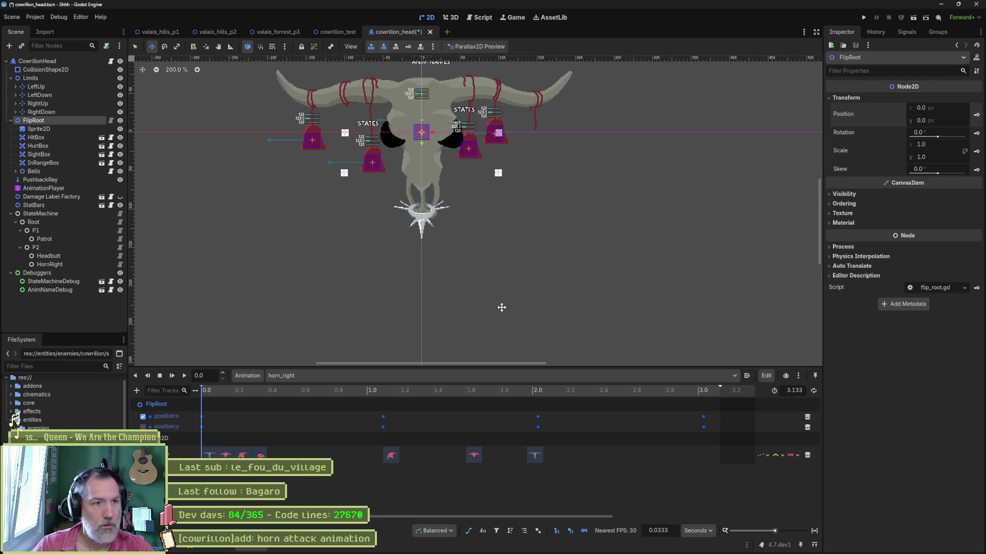
At 0.3 s, move the head left and down and key FlipRoot's position.
{"action": "left_click_drag", "start_coordinate": [207, 393], "coordinate": [246, 394]}
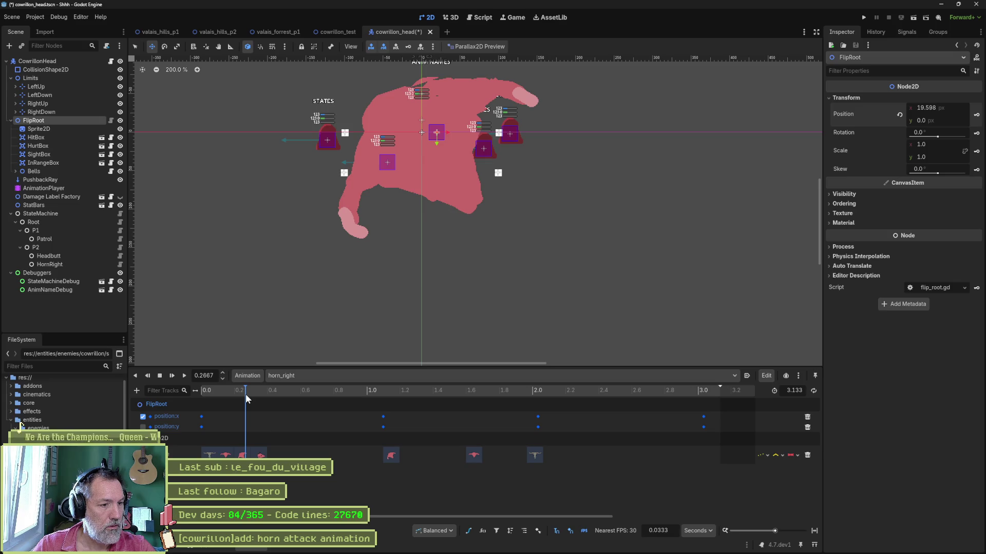
{"action": "left_click_drag", "start_coordinate": [247, 396], "coordinate": [253, 397]}
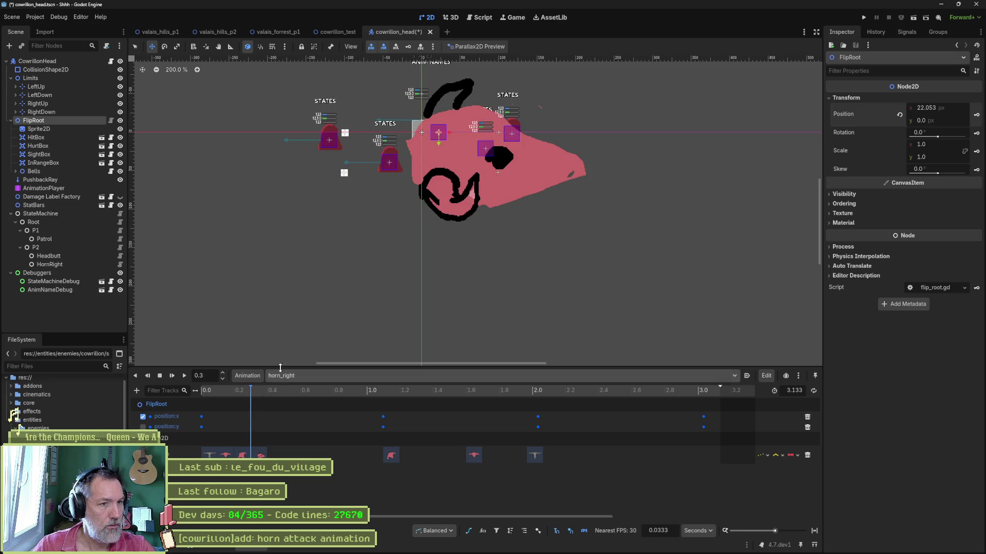
{"action": "mouse_move", "coordinate": [448, 153]}
{"action": "left_mouse_down"}
{"action": "mouse_move", "coordinate": [378, 185]}
{"action": "mouse_move", "coordinate": [353, 184]}
{"action": "left_mouse_up"}
{"action": "left_click", "coordinate": [976, 115]}
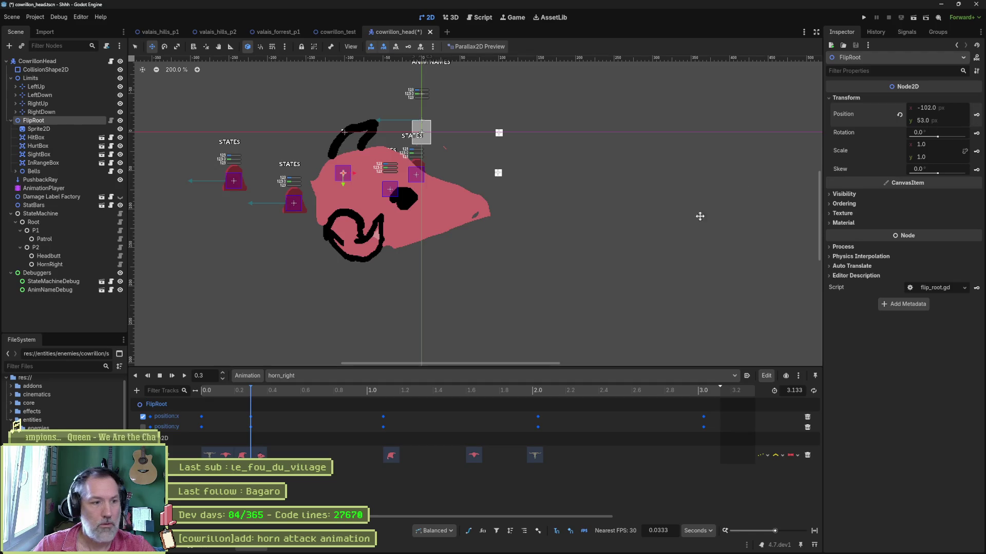
Delete the late horn_right keyframes at 2.0 and 3.0 s.
{"action": "mouse_move", "coordinate": [266, 392]}
{"action": "left_mouse_down"}
{"action": "mouse_move", "coordinate": [541, 397]}
{"action": "mouse_move", "coordinate": [359, 405]}
{"action": "mouse_move", "coordinate": [485, 408]}
{"action": "left_mouse_up"}
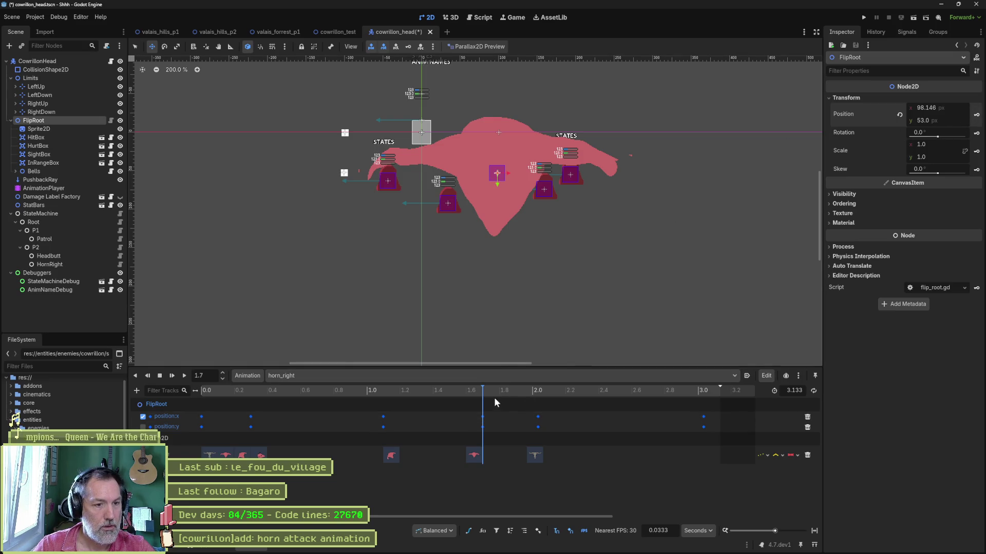
{"action": "left_click_drag", "start_coordinate": [566, 421], "coordinate": [716, 431]}
{"action": "key", "text": "Delete"}
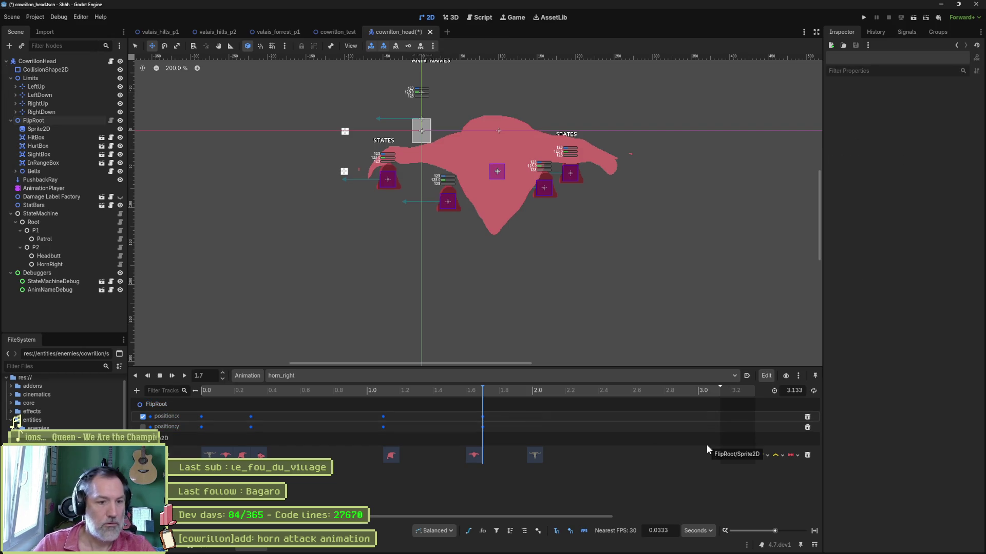
Drag FlipRoot back to its origin and key its position at 2.0 s.
{"action": "left_click_drag", "start_coordinate": [482, 391], "coordinate": [534, 393]}
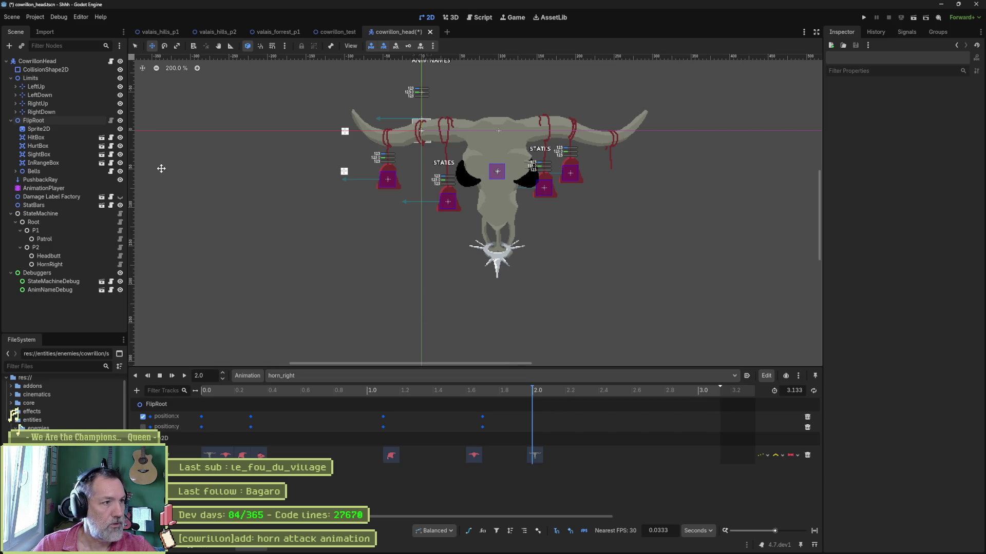
{"action": "left_click", "coordinate": [52, 120]}
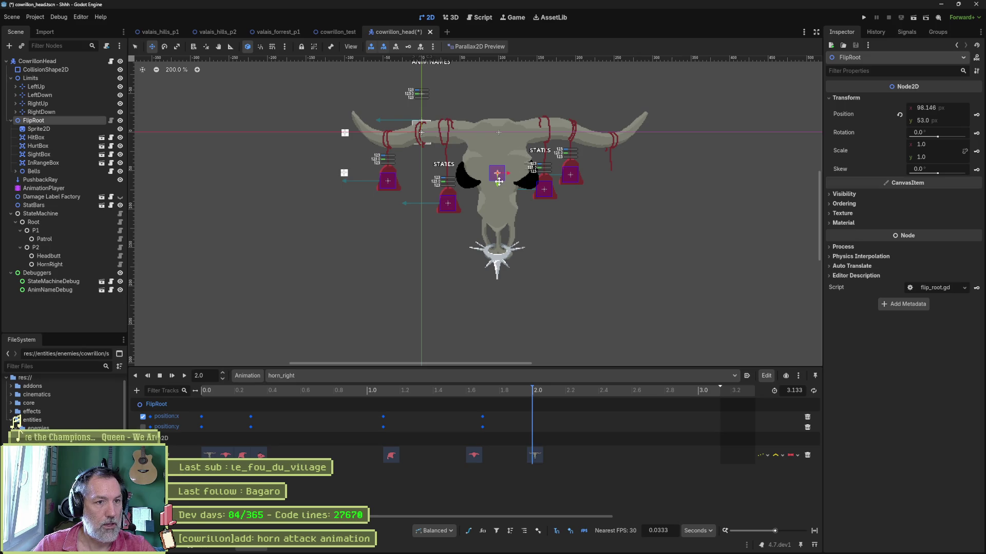
{"action": "mouse_move", "coordinate": [498, 181]}
{"action": "left_mouse_down"}
{"action": "mouse_move", "coordinate": [547, 133]}
{"action": "mouse_move", "coordinate": [498, 140]}
{"action": "left_mouse_up"}
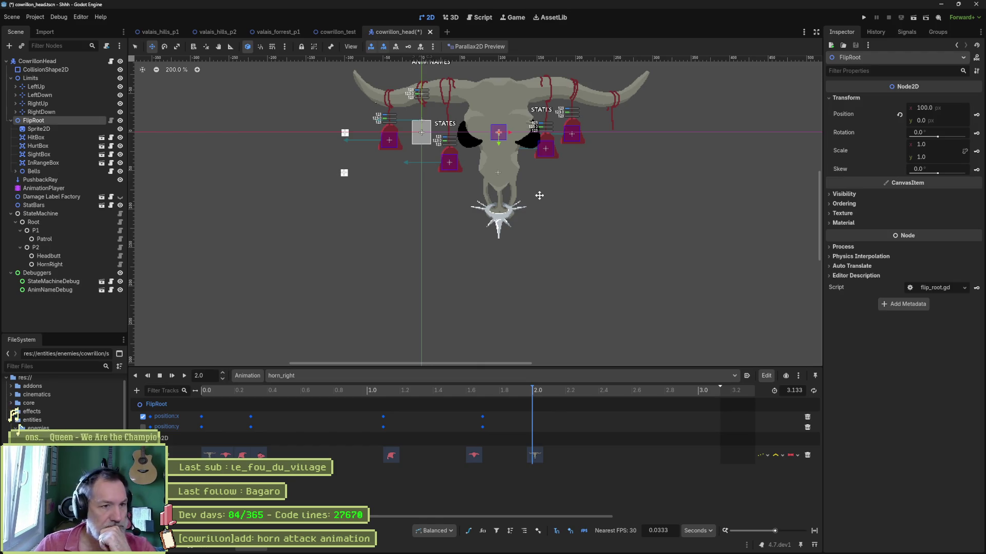
{"action": "left_click_drag", "start_coordinate": [505, 149], "coordinate": [434, 148]}
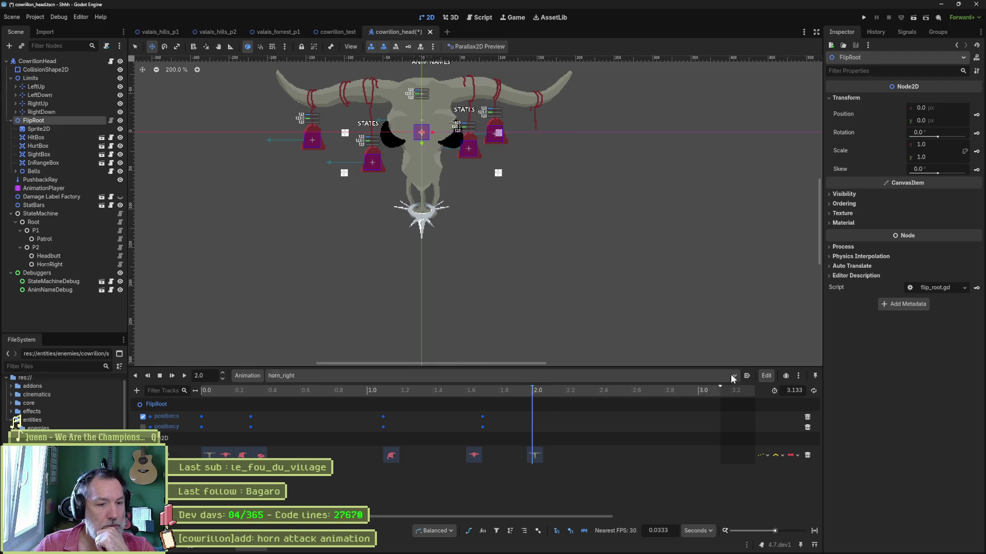
{"action": "left_click", "coordinate": [977, 115]}
Key FlipRoot's remaining position axis at 2.0 s and preview horn_right.
{"action": "left_click", "coordinate": [202, 390]}
{"action": "left_click", "coordinate": [185, 376]}
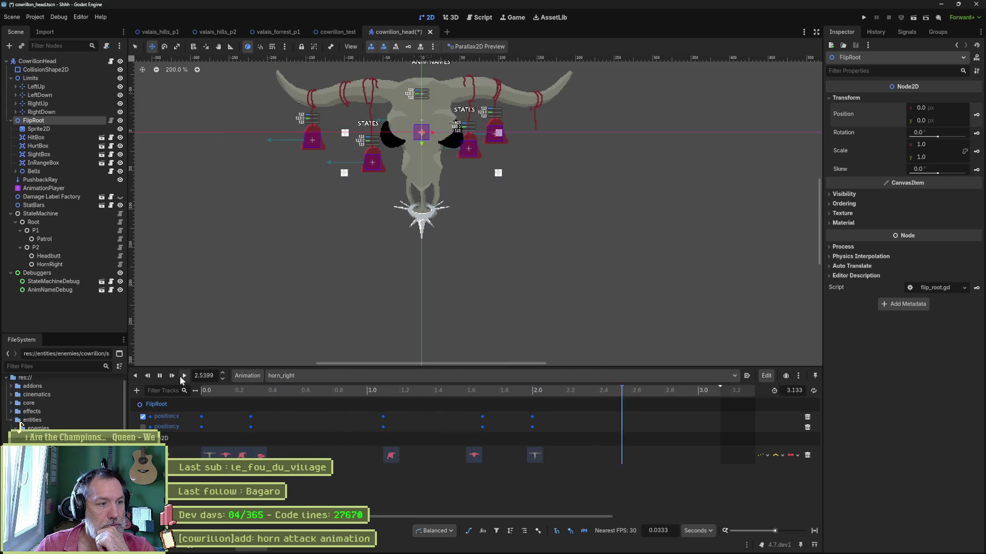
{"action": "left_click", "coordinate": [160, 375]}
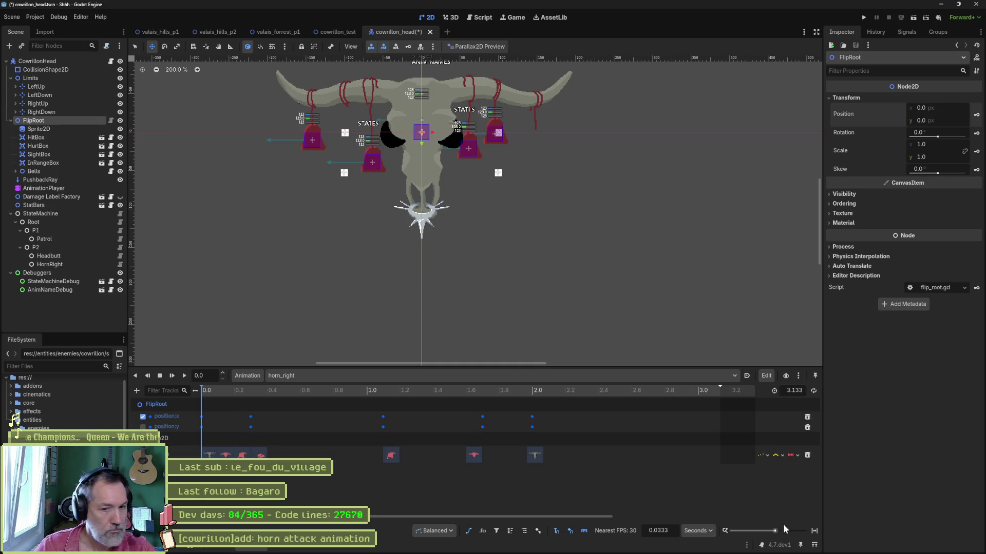
Shorten horn_right from 3.133 s to about 2.066 s, then scrub back to the attack's start.
{"action": "left_click_drag", "start_coordinate": [720, 405], "coordinate": [543, 404]}
{"action": "scroll", "coordinate": [660, 473], "scroll_direction": "up", "scroll_amount": 3}
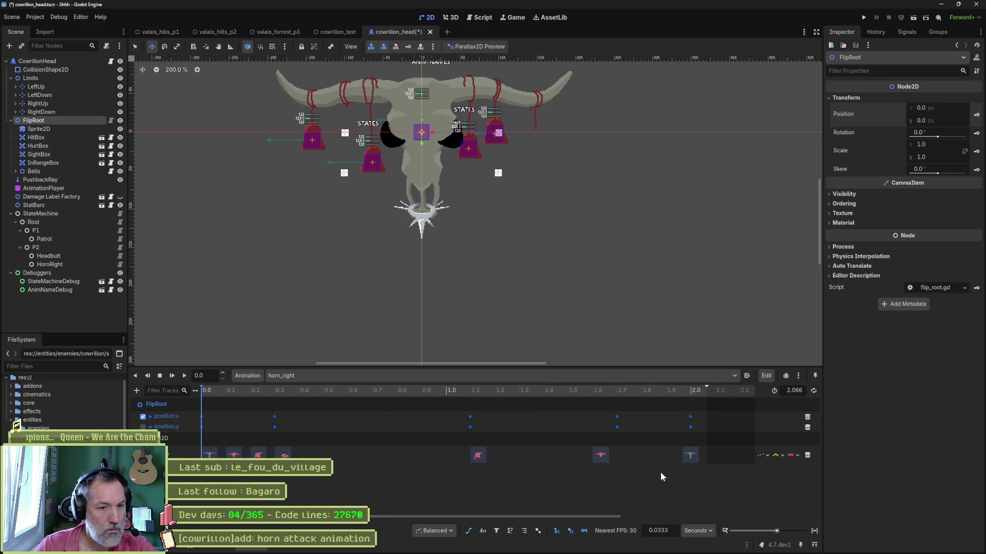
{"action": "mouse_move", "coordinate": [214, 388]}
{"action": "left_mouse_down"}
{"action": "mouse_move", "coordinate": [202, 389]}
{"action": "mouse_move", "coordinate": [201, 375]}
{"action": "mouse_move", "coordinate": [301, 398]}
{"action": "mouse_move", "coordinate": [177, 401]}
{"action": "mouse_move", "coordinate": [275, 402]}
{"action": "left_mouse_up"}
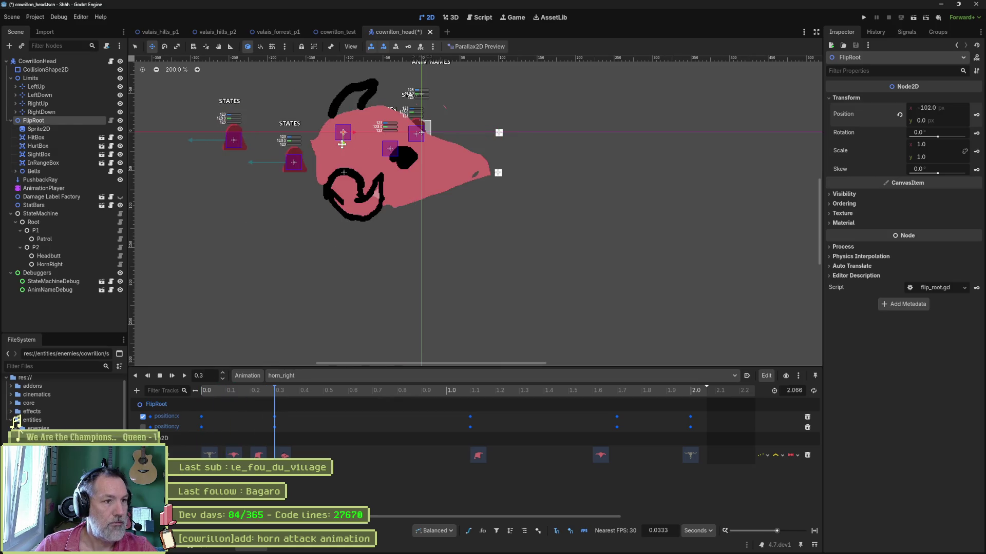
Lower FlipRoot so the head dips, and reset its 0 s key to zero height.
{"action": "mouse_move", "coordinate": [342, 144]}
{"action": "left_mouse_down"}
{"action": "mouse_move", "coordinate": [344, 201]}
{"action": "mouse_move", "coordinate": [345, 183]}
{"action": "mouse_move", "coordinate": [396, 183]}
{"action": "left_mouse_up"}
{"action": "scroll", "coordinate": [347, 172], "scroll_direction": "up", "scroll_amount": 9}
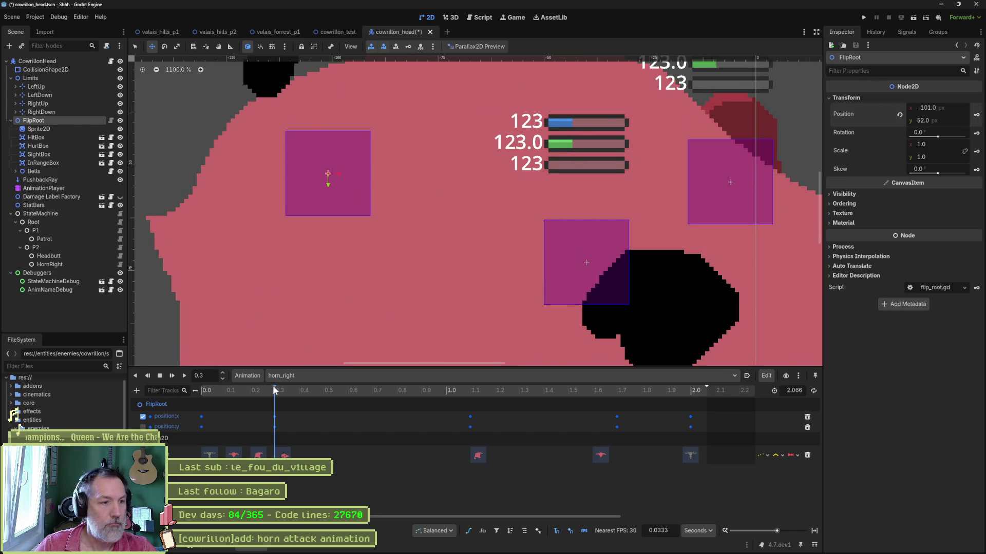
{"action": "left_click", "coordinate": [242, 390]}
{"action": "scroll", "coordinate": [410, 277], "scroll_direction": "down", "scroll_amount": 7}
{"action": "left_click", "coordinate": [201, 390]}
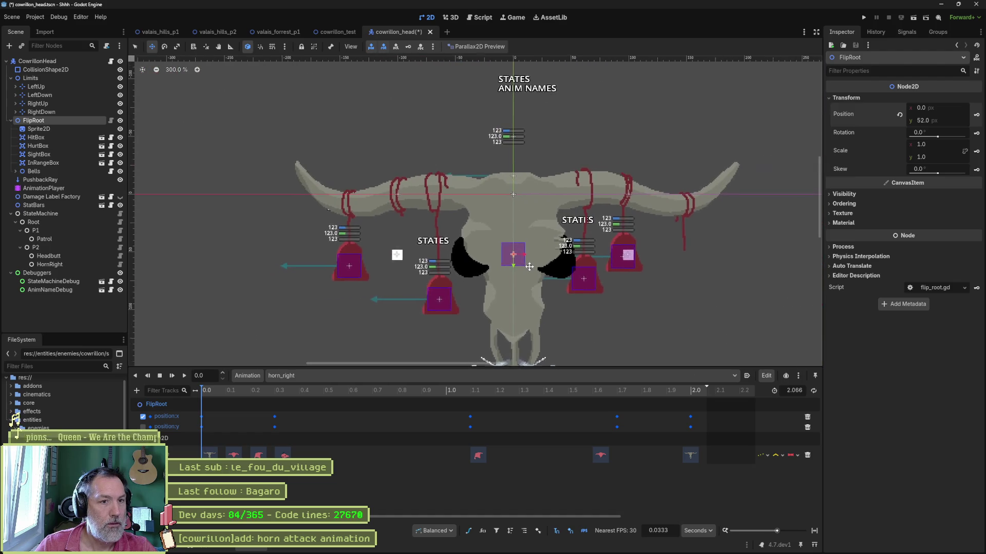
{"action": "mouse_move", "coordinate": [258, 394]}
{"action": "left_mouse_down"}
{"action": "mouse_move", "coordinate": [203, 392]}
{"action": "mouse_move", "coordinate": [294, 400]}
{"action": "mouse_move", "coordinate": [182, 396]}
{"action": "left_mouse_up"}
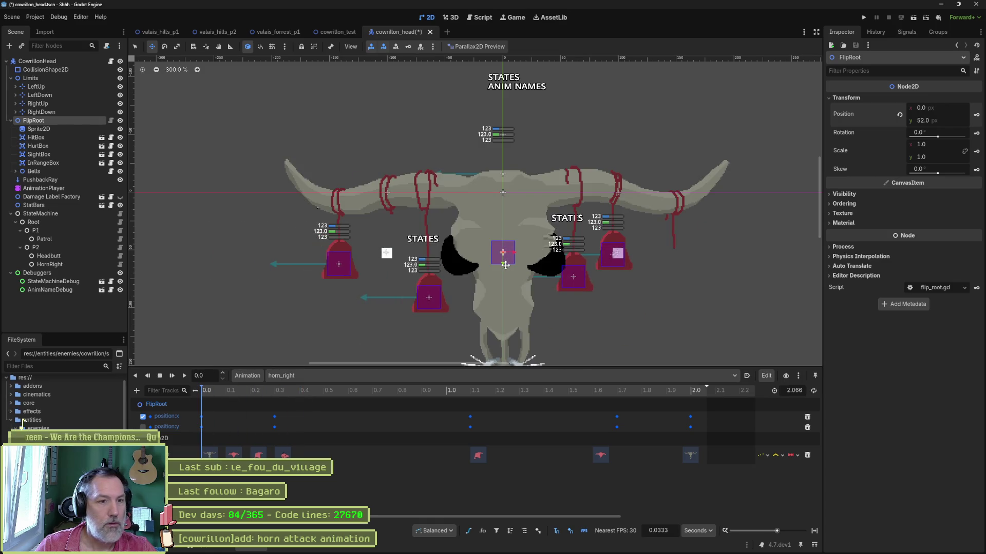
{"action": "left_click_drag", "start_coordinate": [505, 263], "coordinate": [507, 203]}
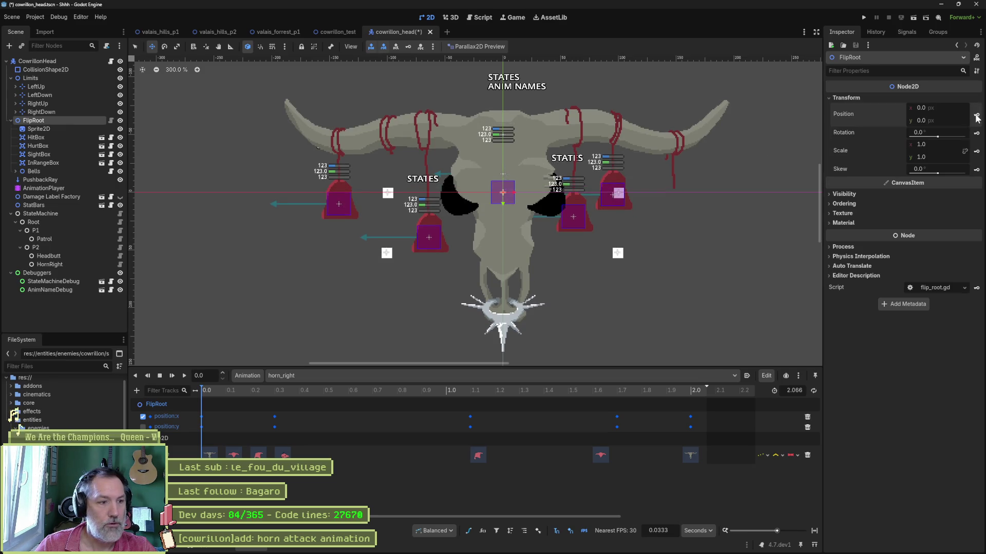
Check the 0.3 s key and move FlipRoot to 100, 52 at the 1.1 s key.
{"action": "left_click_drag", "start_coordinate": [217, 393], "coordinate": [284, 390]}
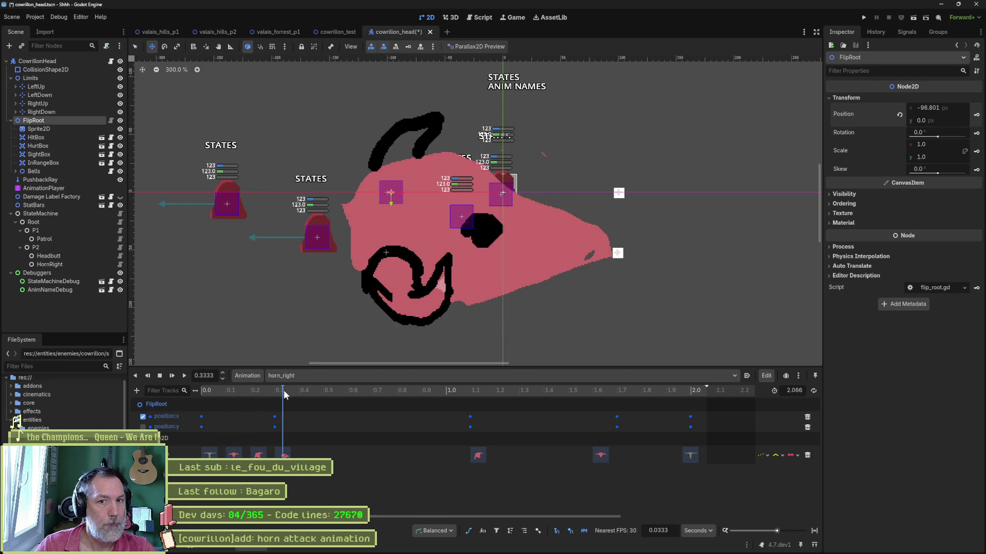
{"action": "left_click_drag", "start_coordinate": [284, 390], "coordinate": [276, 389]}
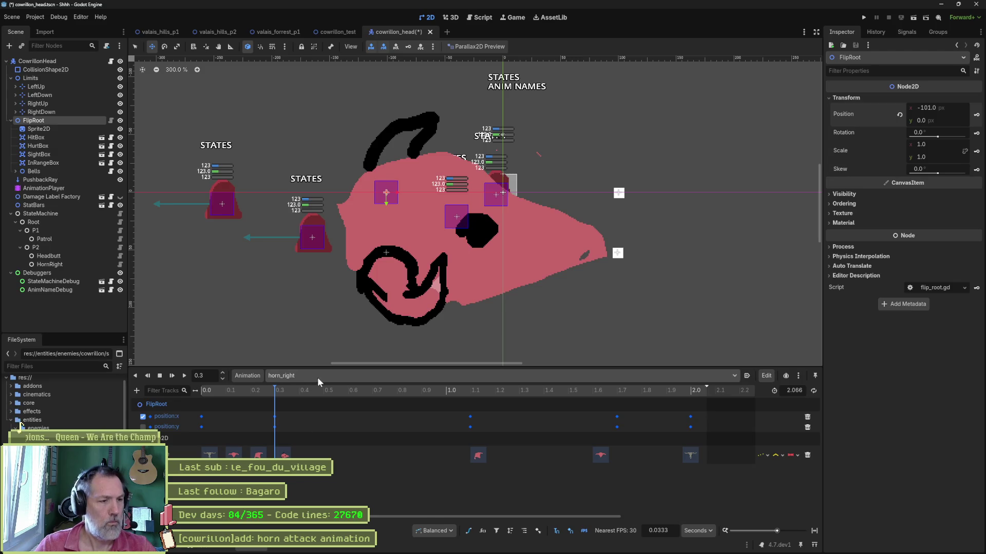
{"action": "mouse_move", "coordinate": [224, 395]}
{"action": "left_mouse_down"}
{"action": "mouse_move", "coordinate": [210, 392]}
{"action": "mouse_move", "coordinate": [506, 387]}
{"action": "mouse_move", "coordinate": [468, 395]}
{"action": "left_mouse_up"}
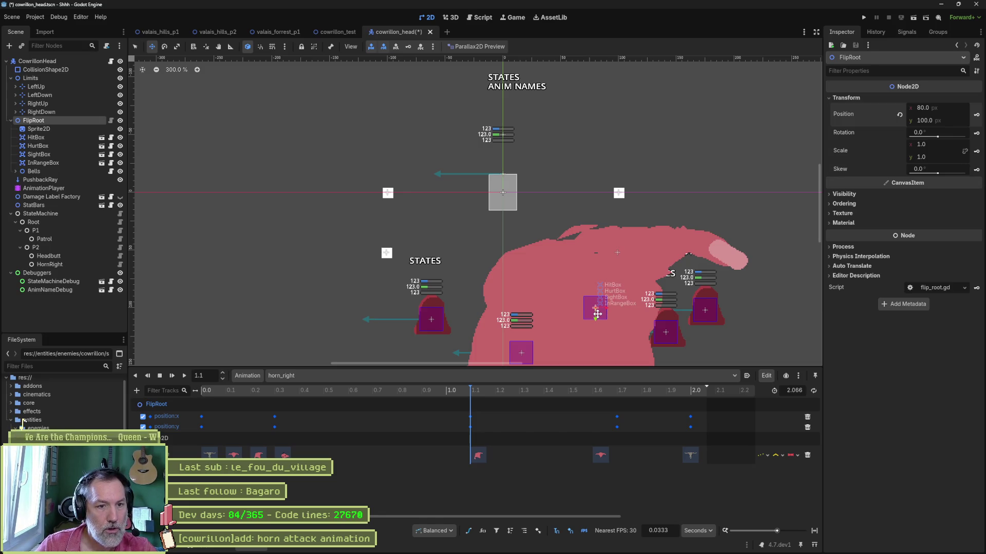
{"action": "left_click_drag", "start_coordinate": [597, 313], "coordinate": [620, 257]}
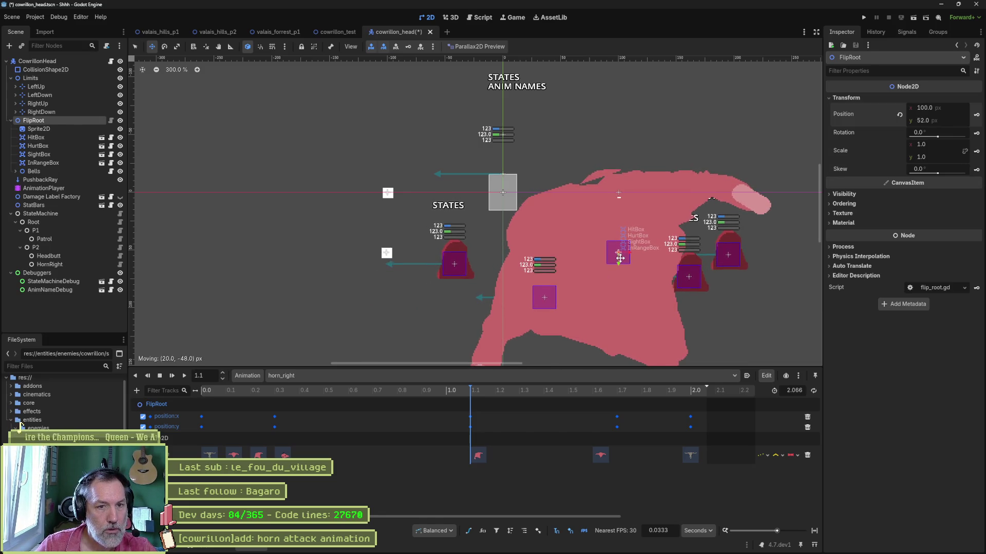
{"action": "scroll", "coordinate": [637, 257], "scroll_direction": "up", "scroll_amount": 5}
{"action": "key", "text": "Left"}
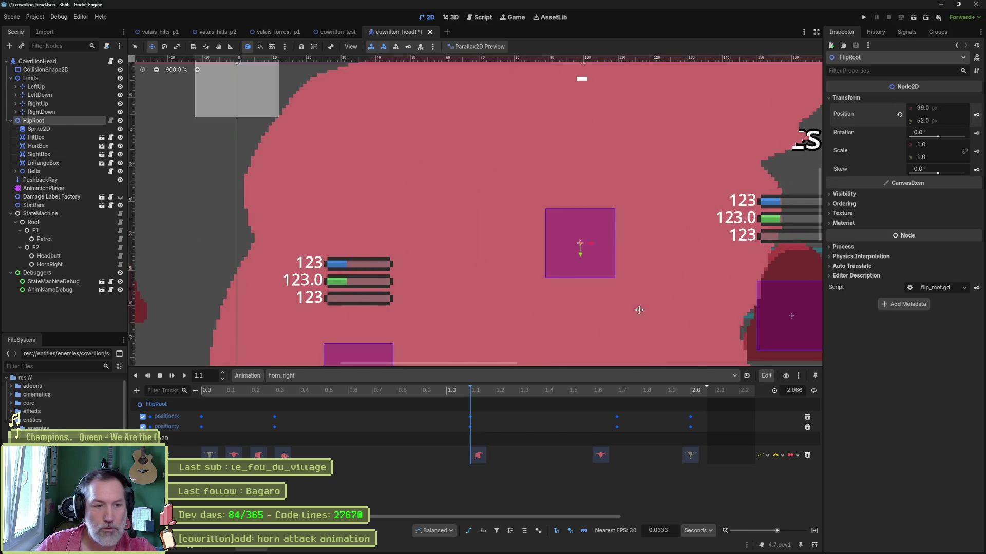
Preview the reworked horn_right attack from 0 s and save the cowrillon_head scene.
{"action": "mouse_move", "coordinate": [480, 392]}
{"action": "left_mouse_down"}
{"action": "mouse_move", "coordinate": [659, 394]}
{"action": "mouse_move", "coordinate": [211, 398]}
{"action": "left_mouse_up"}
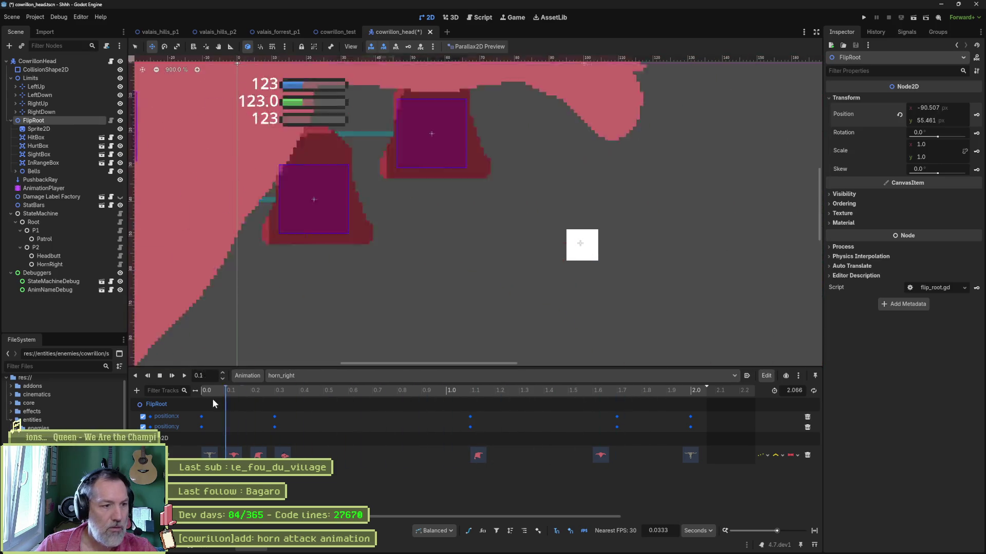
{"action": "scroll", "coordinate": [365, 246], "scroll_direction": "down", "scroll_amount": 15}
{"action": "scroll", "coordinate": [346, 247], "scroll_direction": "up", "scroll_amount": 8}
{"action": "left_click", "coordinate": [161, 376]}
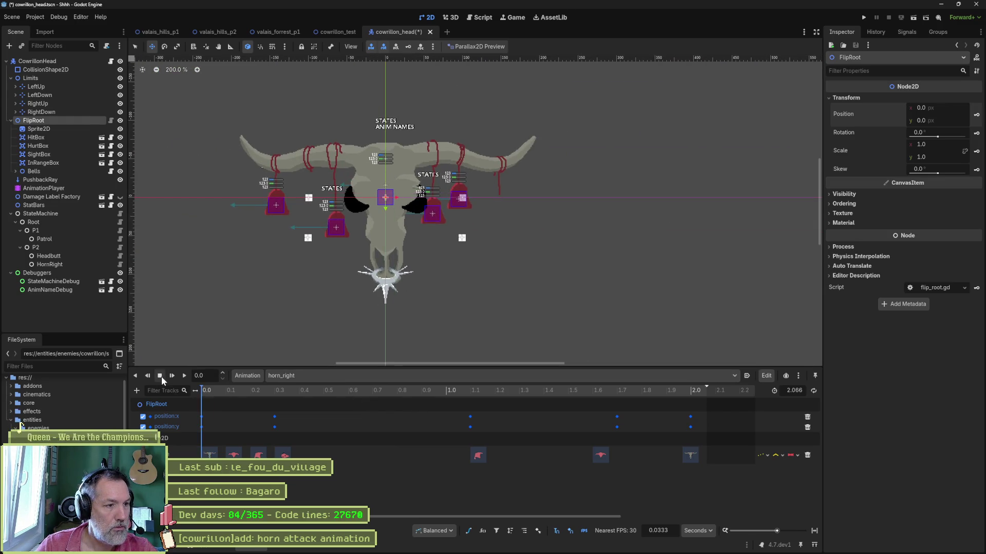
{"action": "left_click", "coordinate": [185, 375]}
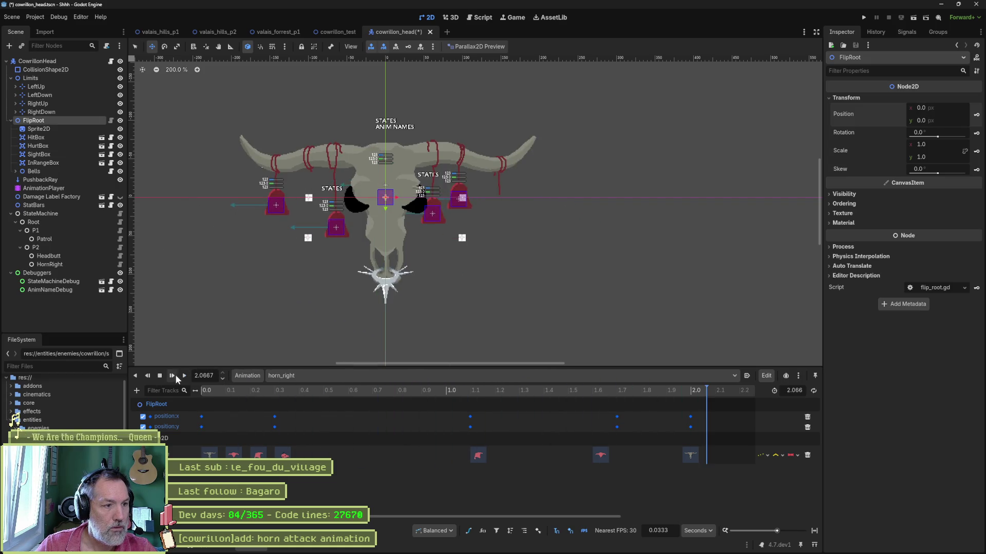
{"action": "left_click", "coordinate": [160, 377]}
{"action": "key", "text": "ctrl+s"}
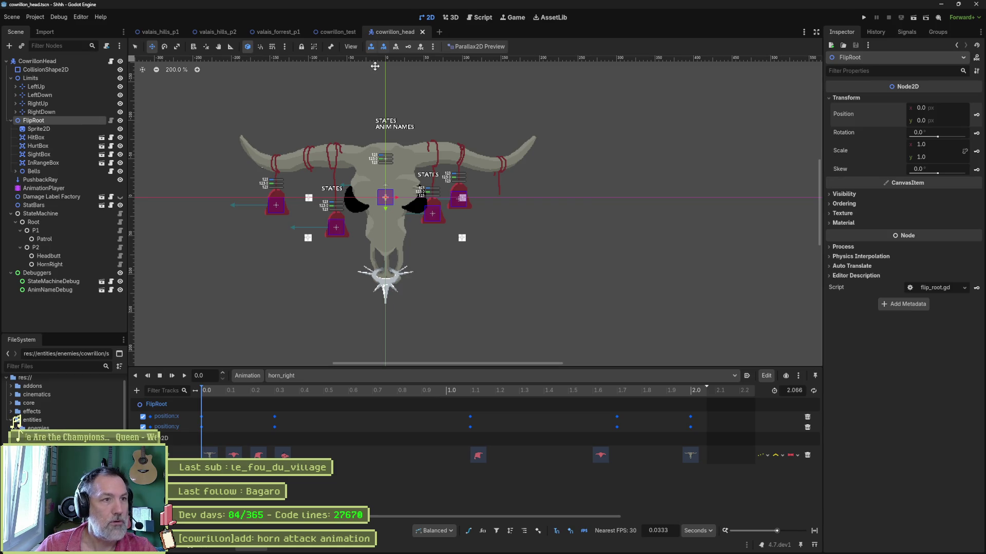
Run cowrillon_test with F6 and enable Horn Attack on the running CowrillonHead.
{"action": "left_click", "coordinate": [330, 30]}
{"action": "key", "text": "F6"}
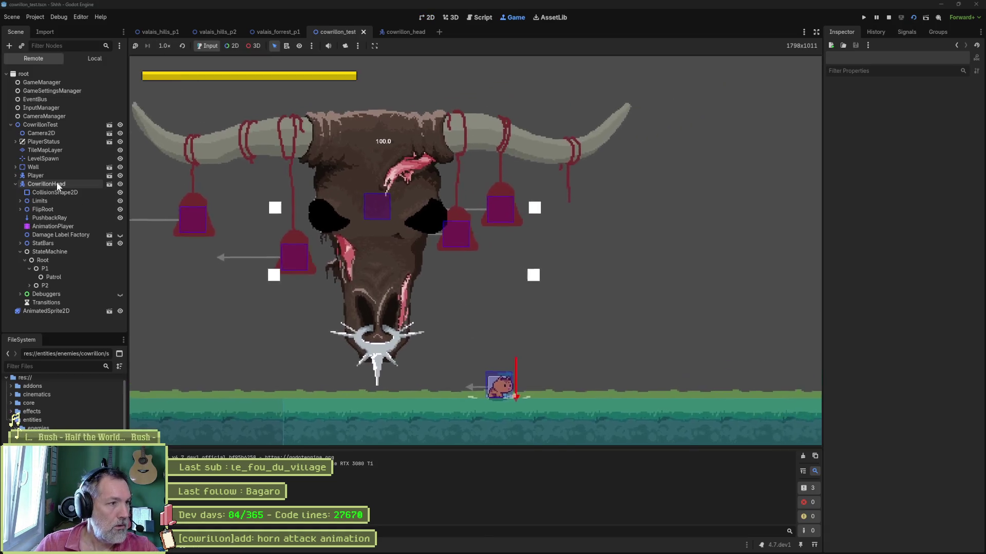
{"action": "left_click", "coordinate": [54, 184]}
{"action": "scroll", "coordinate": [898, 304], "scroll_direction": "down", "scroll_amount": 5}
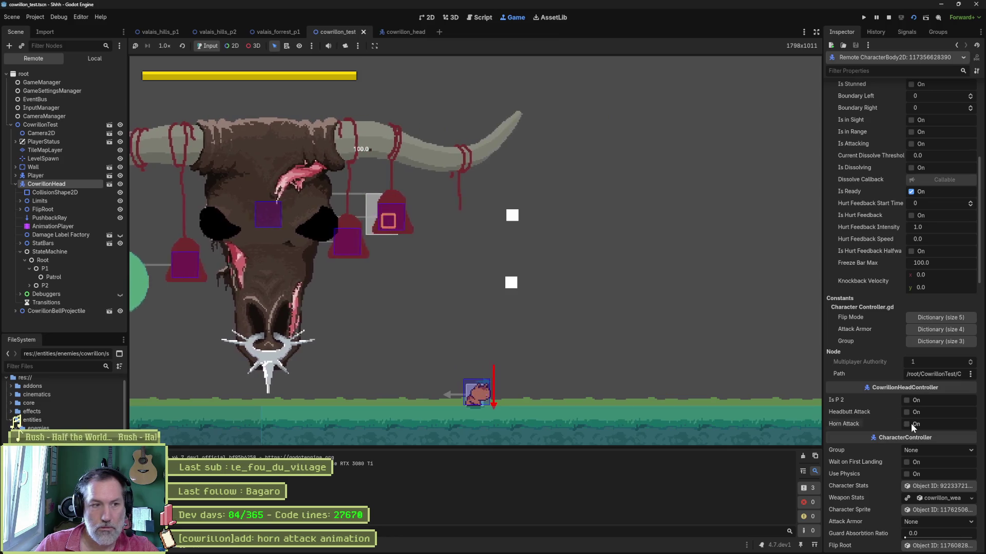
{"action": "left_click", "coordinate": [911, 423]}
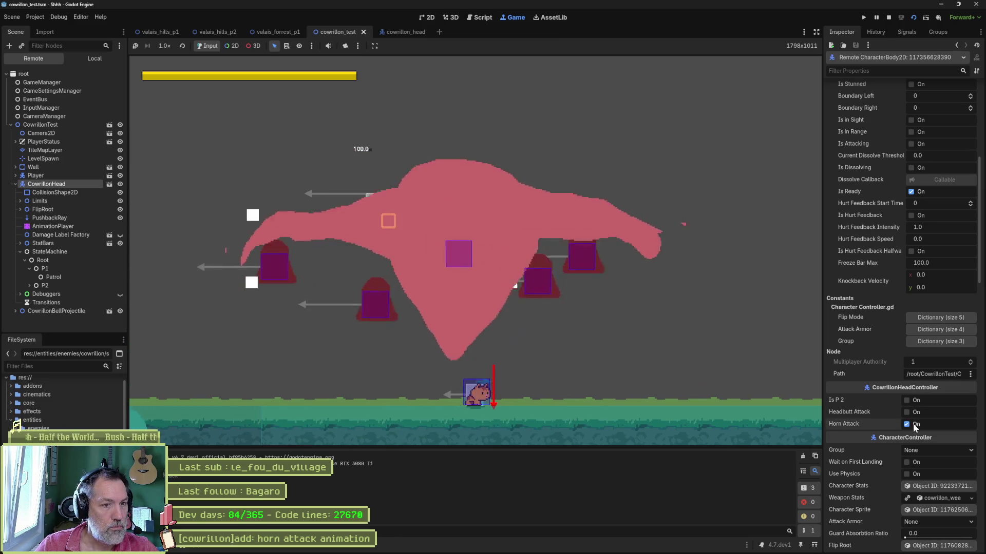
Stop the game and show cowrillon_head's AnimationPlayer with the horn_right keyframes.
{"action": "key", "text": "F8"}
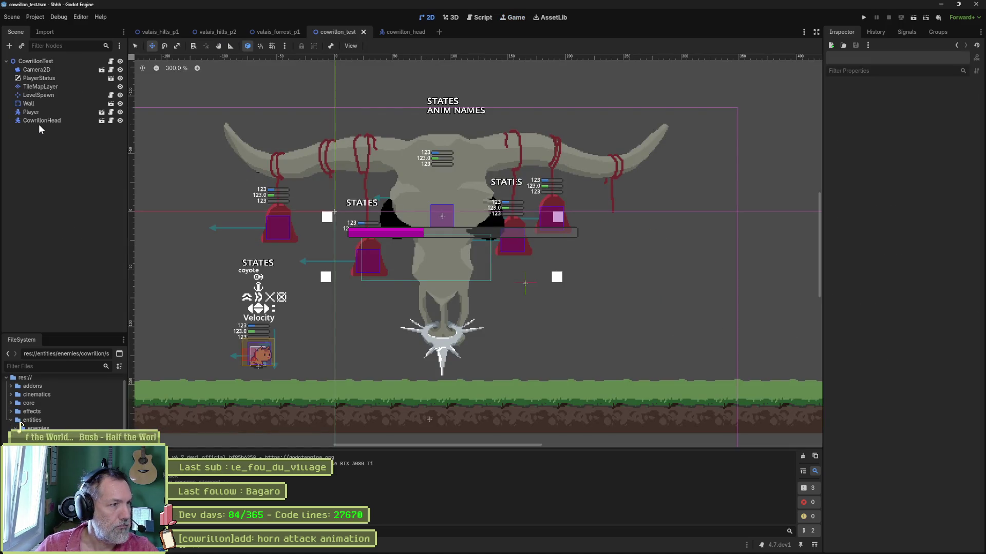
{"action": "left_click", "coordinate": [393, 32]}
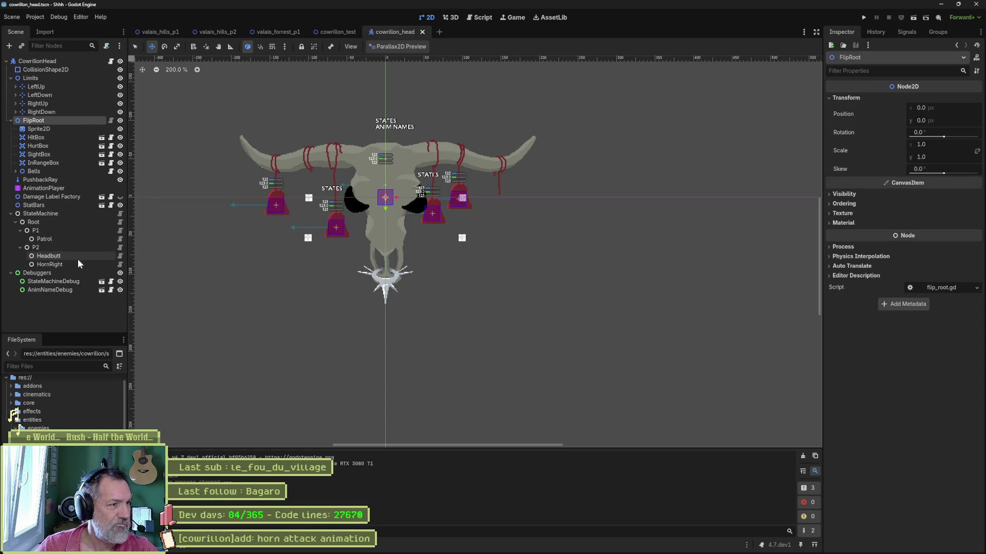
{"action": "left_click", "coordinate": [60, 188]}
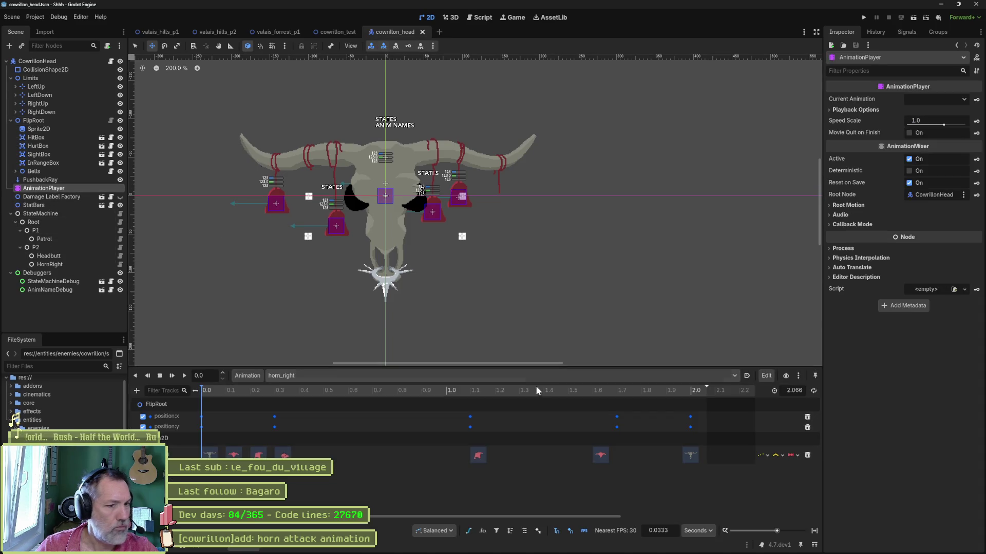